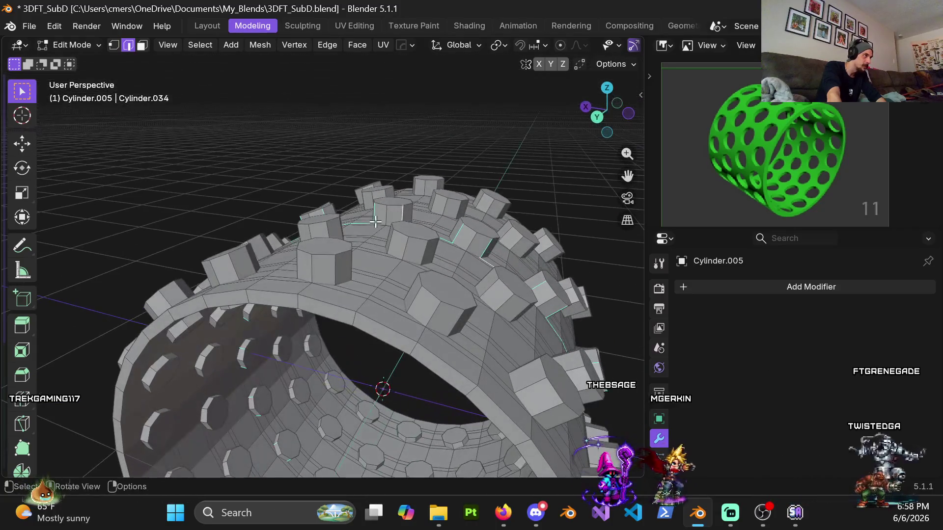
Step: Scale the selected edges to 0 along Y, then loop-select a whole edge ring
type("sy0")
key("Return")
mouse_move(415, 221)
middle_mouse_down()
mouse_move(372, 289)
mouse_move(408, 251)
mouse_move(486, 256)
mouse_move(426, 258)
middle_mouse_up()
left_click(373, 263, "alt")
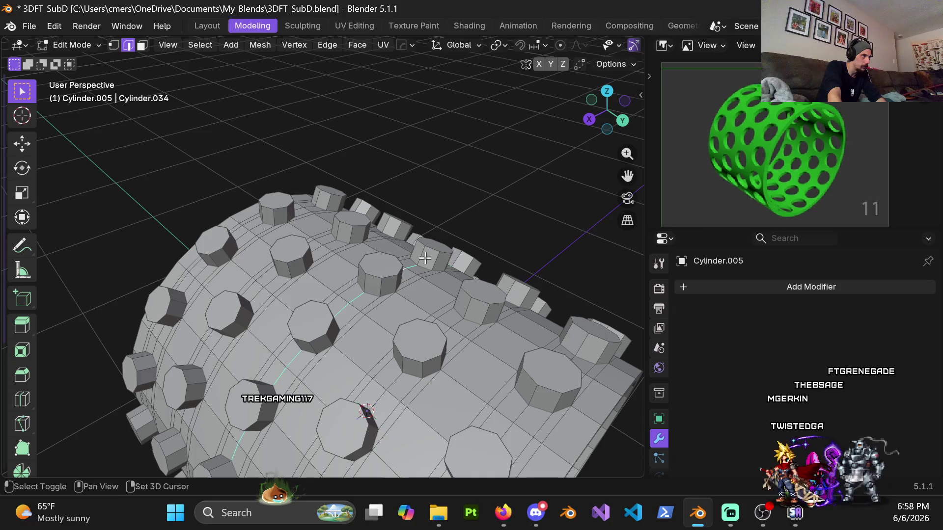
Step: Orbit and zoom around the studded cylinder, ending with an end-on view through the ring
mouse_move(360, 298)
middle_mouse_down()
mouse_move(278, 315)
mouse_move(288, 250)
middle_mouse_up()
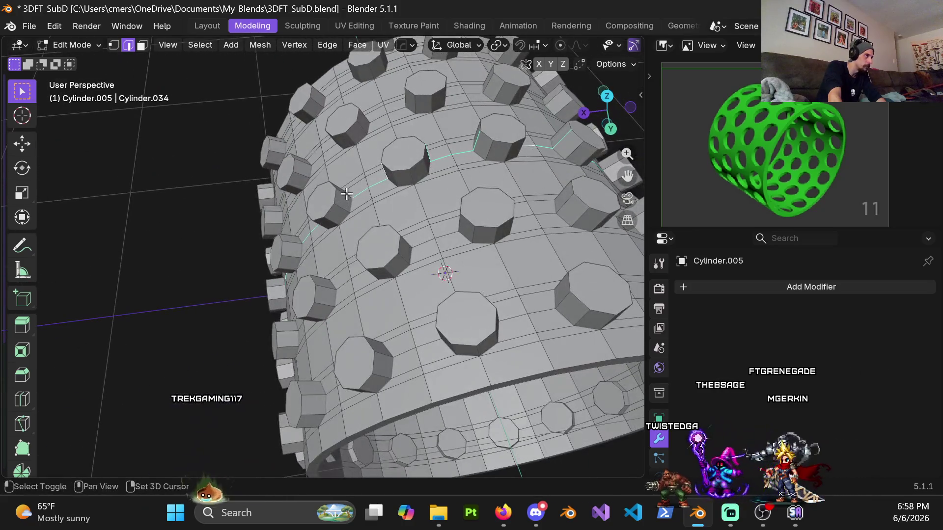
mouse_move(288, 250)
middle_mouse_down()
mouse_move(364, 232)
mouse_move(247, 270)
middle_mouse_up()
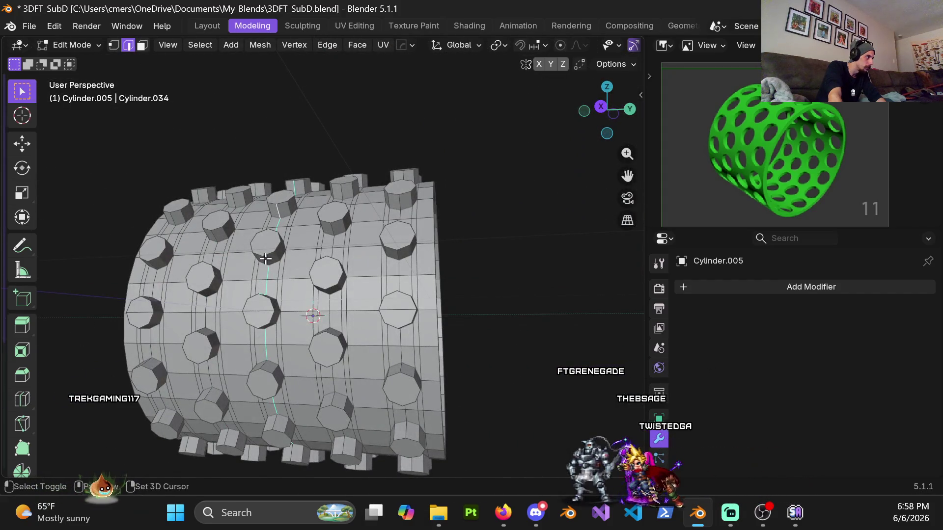
scroll(266, 259, "up", 5)
middle_click_drag(262, 156, 270, 258)
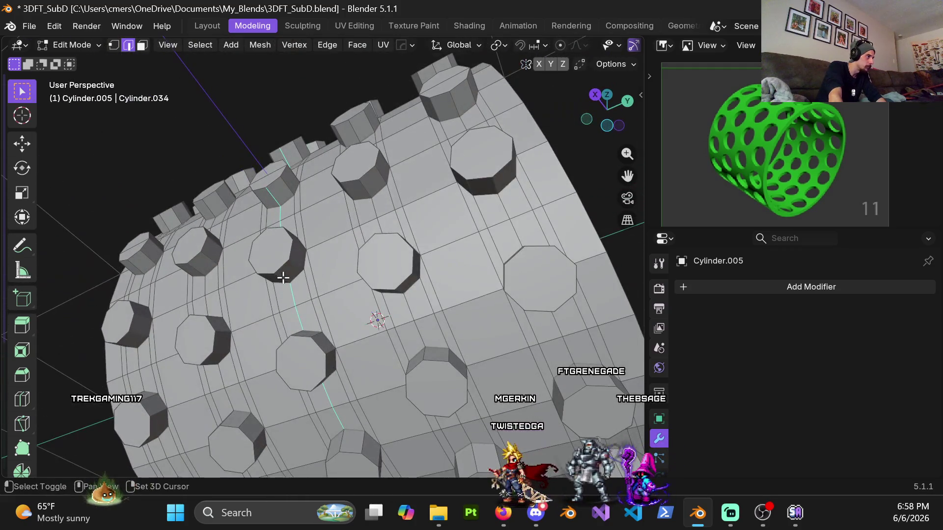
mouse_move(306, 332)
middle_mouse_down()
mouse_move(301, 256)
mouse_move(347, 368)
mouse_move(292, 344)
mouse_move(324, 294)
middle_mouse_up()
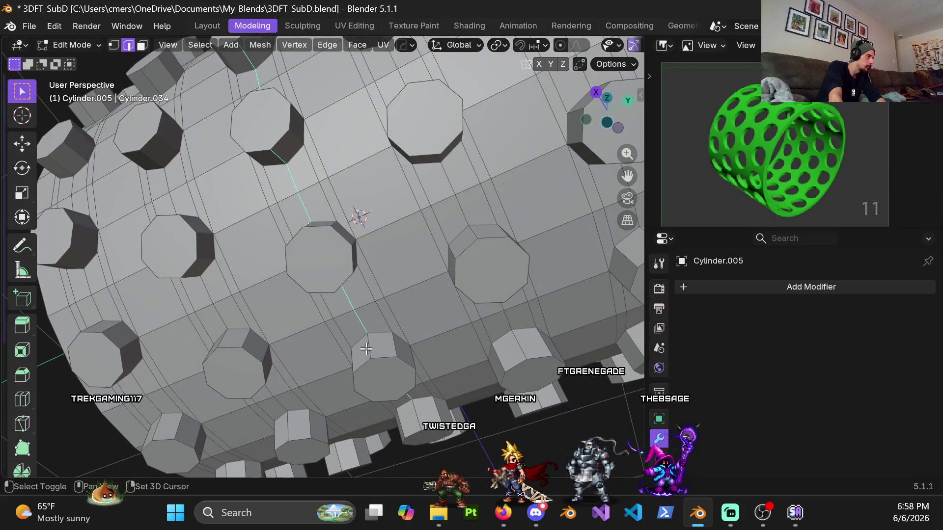
mouse_move(360, 342)
middle_mouse_down()
mouse_move(302, 276)
mouse_move(351, 333)
mouse_move(311, 385)
mouse_move(297, 326)
mouse_move(257, 250)
middle_mouse_up()
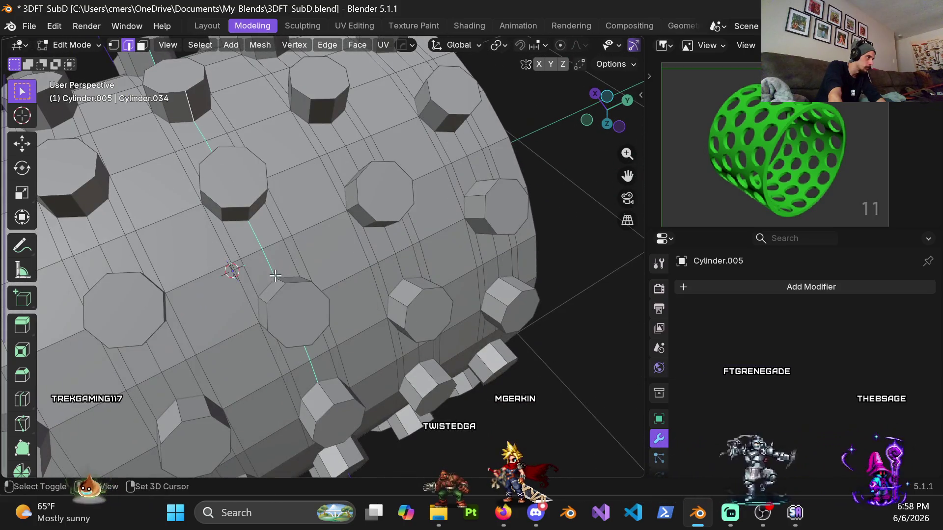
middle_click_drag(274, 302, 247, 229, "shift")
mouse_move(283, 278)
middle_mouse_down()
mouse_move(272, 230)
mouse_move(259, 221)
mouse_move(259, 141)
middle_mouse_up()
mouse_move(275, 238)
middle_mouse_down()
mouse_move(274, 106)
mouse_move(261, 190)
mouse_move(255, 202)
mouse_move(246, 196)
mouse_move(271, 130)
middle_mouse_up()
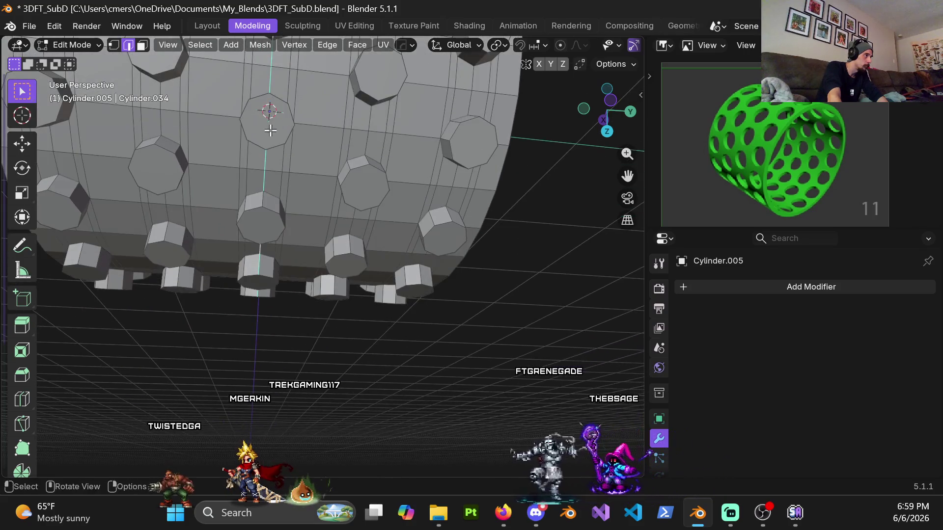
scroll(271, 130, "down", 4)
scroll(259, 216, "up", 4)
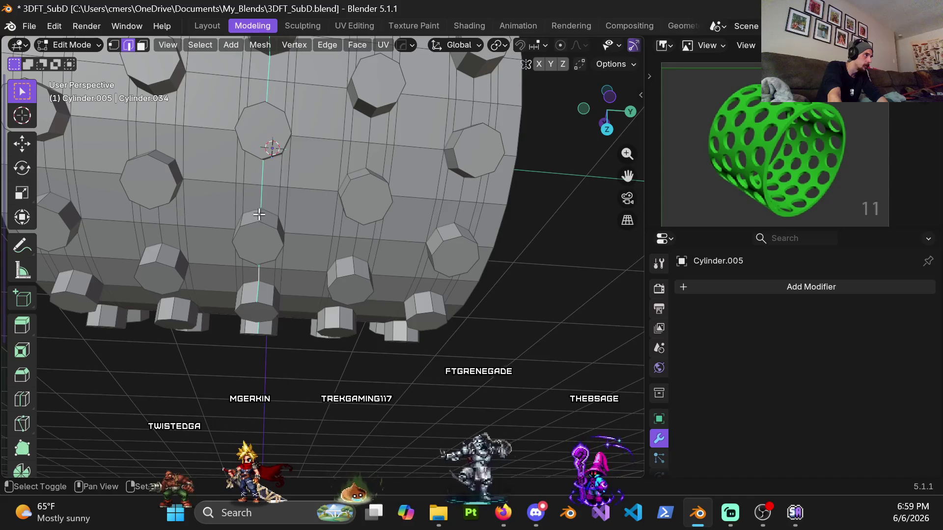
mouse_move(257, 256)
middle_mouse_down()
mouse_move(270, 249)
mouse_move(280, 143)
mouse_move(265, 244)
mouse_move(279, 154)
middle_mouse_up()
scroll(306, 232, "down", 4)
mouse_move(305, 232)
middle_mouse_down()
mouse_move(271, 221)
mouse_move(118, 270)
mouse_move(66, 347)
mouse_move(185, 381)
mouse_move(282, 253)
mouse_move(333, 263)
mouse_move(272, 190)
mouse_move(286, 246)
mouse_move(314, 253)
mouse_move(236, 252)
middle_mouse_up()
Step: Return the viewport to Solid shading and flatten the selected edges to 0 along Y
key("z")
left_click(378, 272)
middle_click_drag(378, 272, 212, 266)
key("s")
key("y")
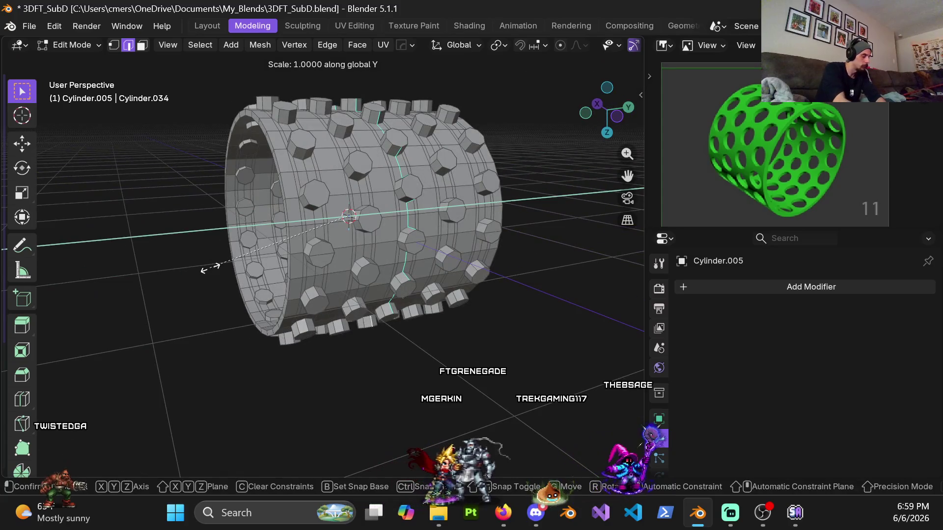
key("Return")
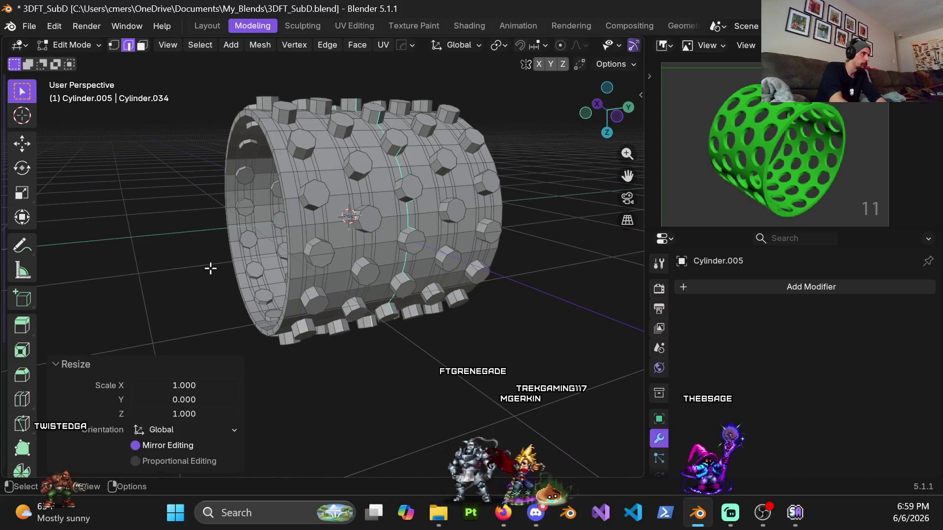
Step: Loop-select an edge ring on the cylinder, inspect it, then clear the selection
scroll(210, 170, "up", 3)
scroll(209, 170, "up", 3)
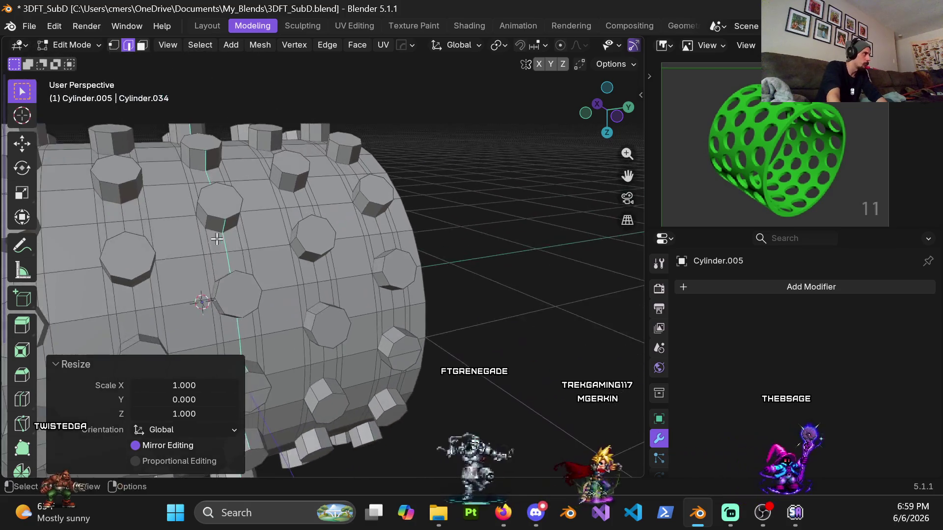
left_click(139, 238, "alt")
scroll(139, 238, "up", 2)
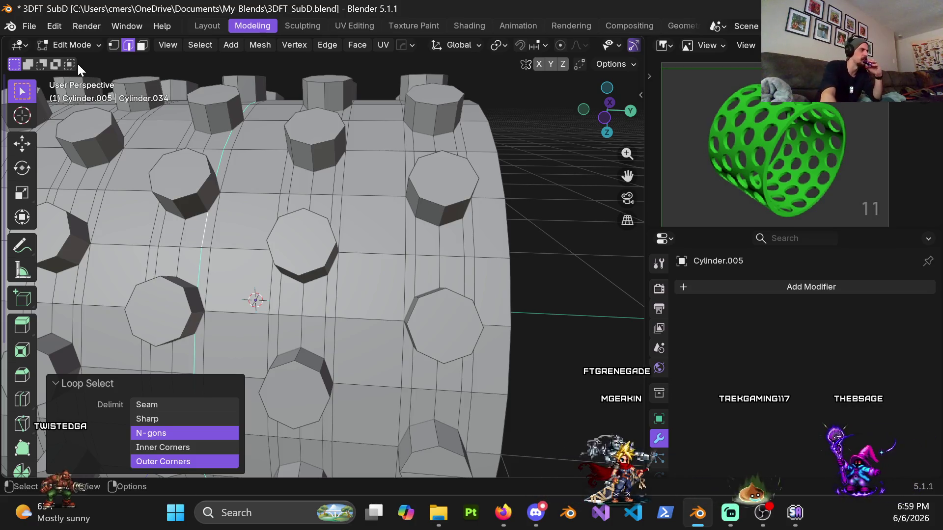
middle_click_drag(228, 172, 180, 207)
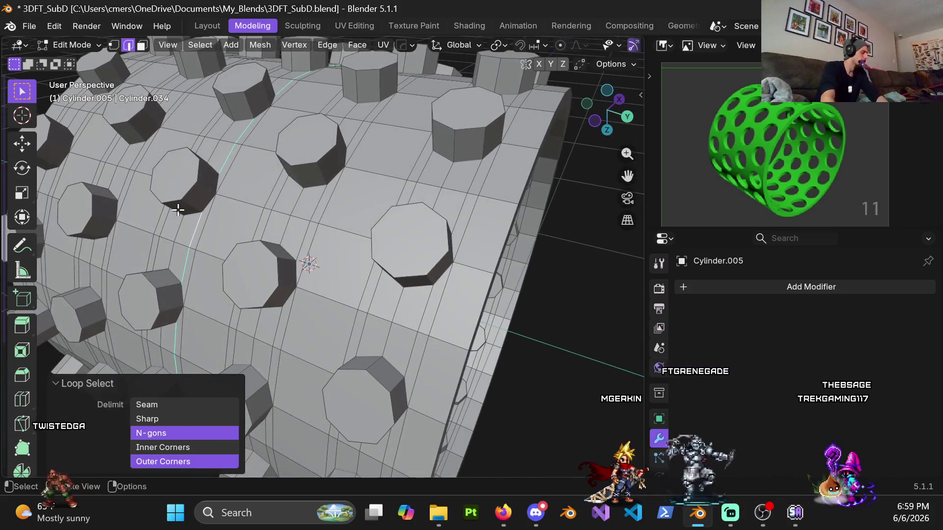
scroll(177, 210, "up", 8)
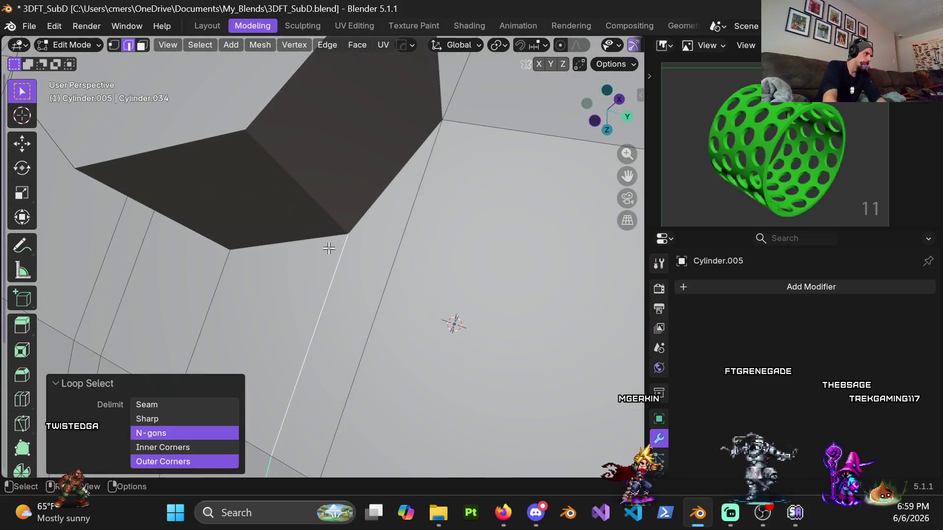
scroll(331, 246, "down", 5)
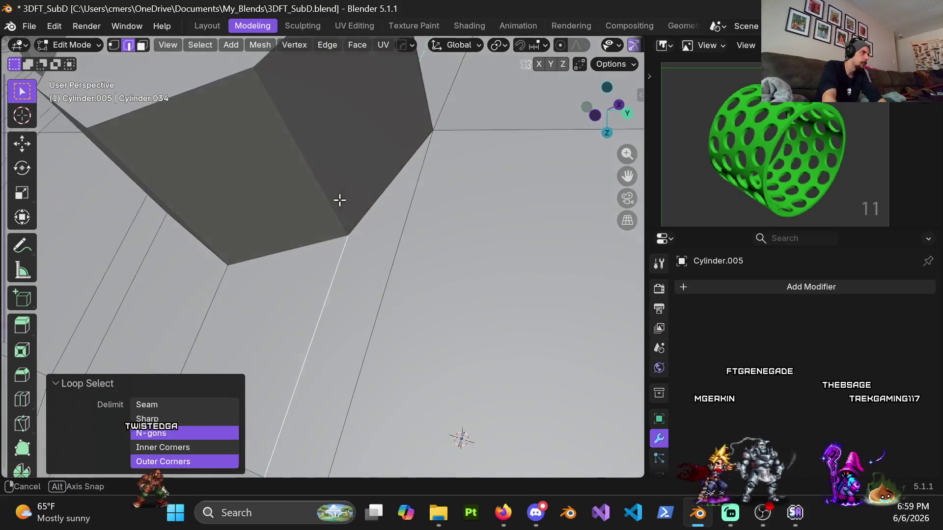
middle_click_drag(322, 196, 307, 223)
scroll(306, 222, "down", 3)
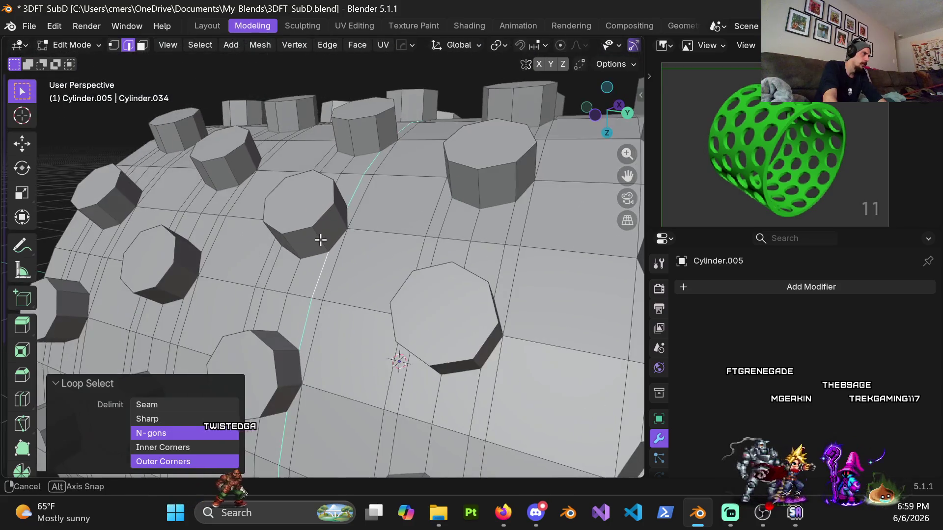
left_click(280, 350)
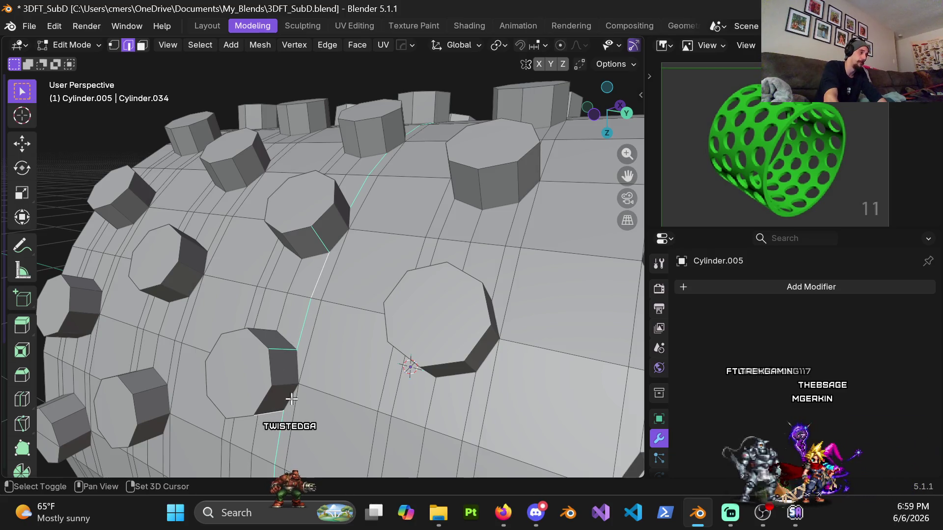
Step: Orbit, pan and zoom over the ring of studs to a three-quarter view of the whole cylinder
middle_click_drag(402, 116, 415, 125)
mouse_move(300, 206)
middle_mouse_down()
mouse_move(298, 248)
mouse_move(340, 246)
mouse_move(306, 229)
mouse_move(313, 251)
mouse_move(196, 227)
middle_mouse_up()
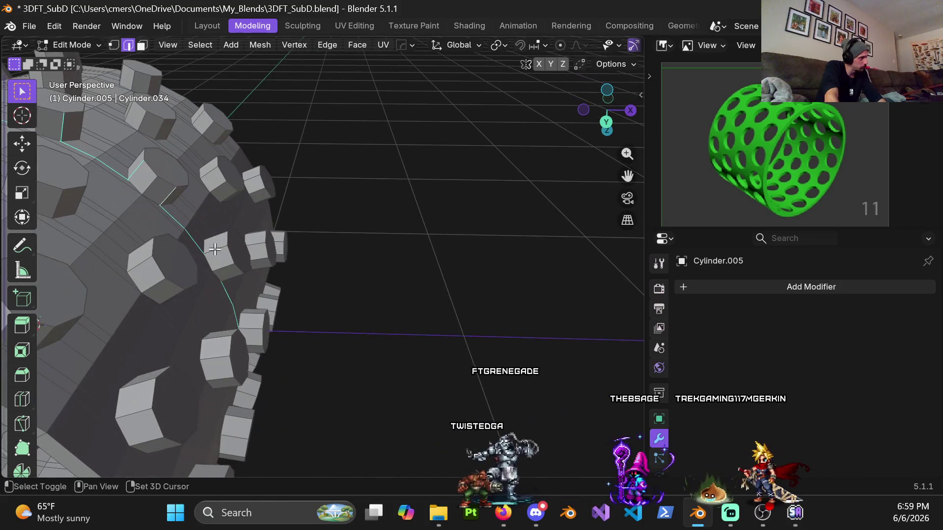
middle_click_drag(251, 332, 237, 311)
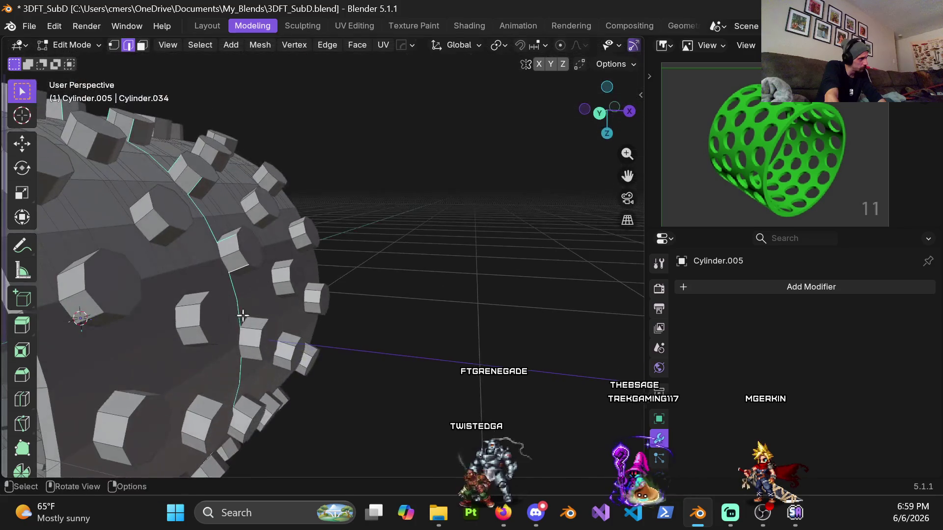
middle_click_drag(251, 356, 262, 241, "shift")
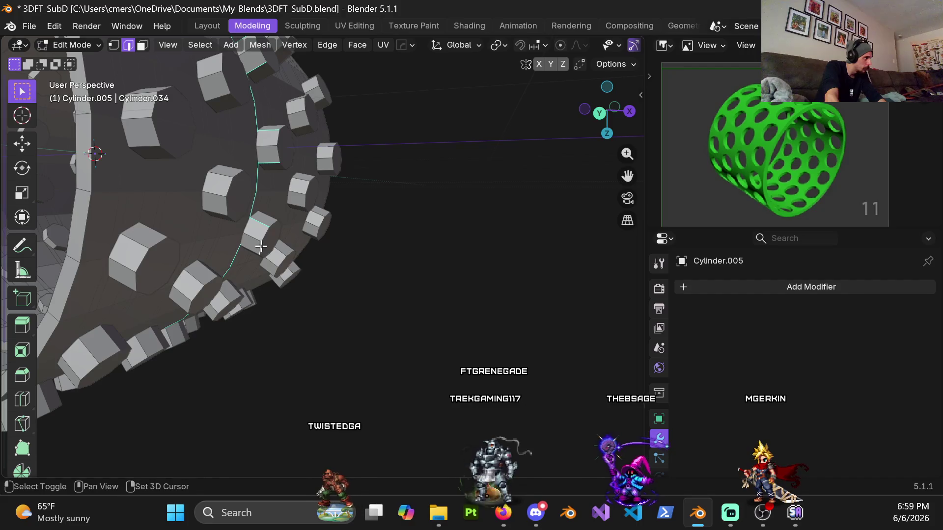
scroll(236, 260, "up", 5)
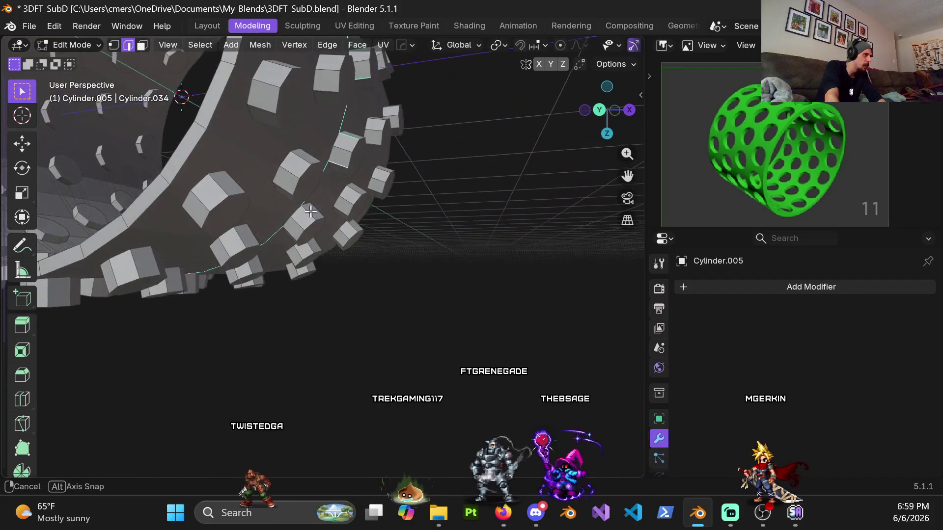
mouse_move(285, 245)
middle_mouse_down()
mouse_move(251, 237)
mouse_move(330, 240)
middle_mouse_up()
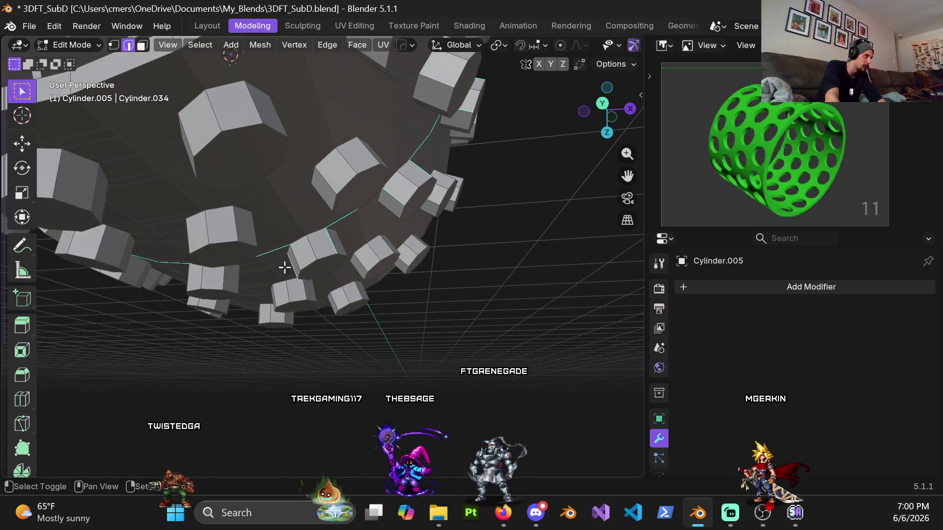
mouse_move(243, 275)
middle_mouse_down("shift")
mouse_move(347, 247)
mouse_move(373, 268)
mouse_move(356, 248)
middle_mouse_up("shift")
scroll(406, 282, "up", 3)
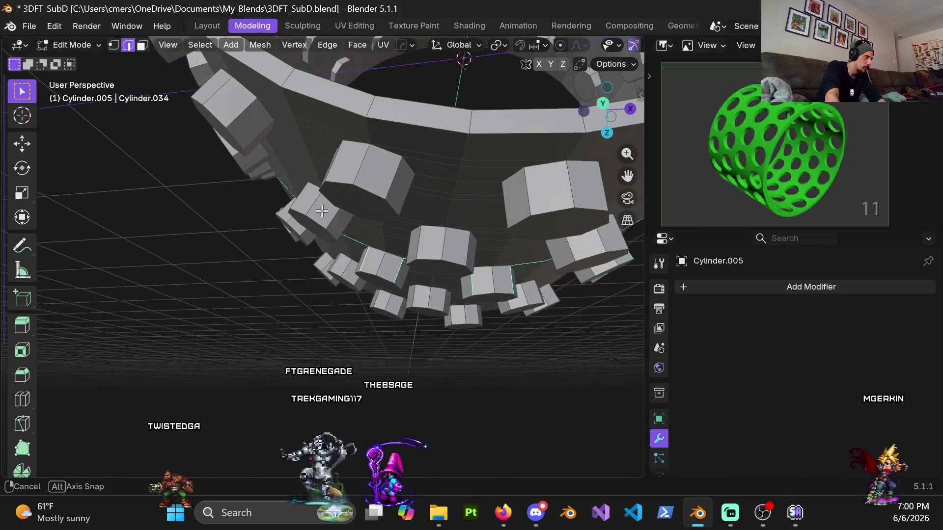
scroll(340, 270, "up", 6)
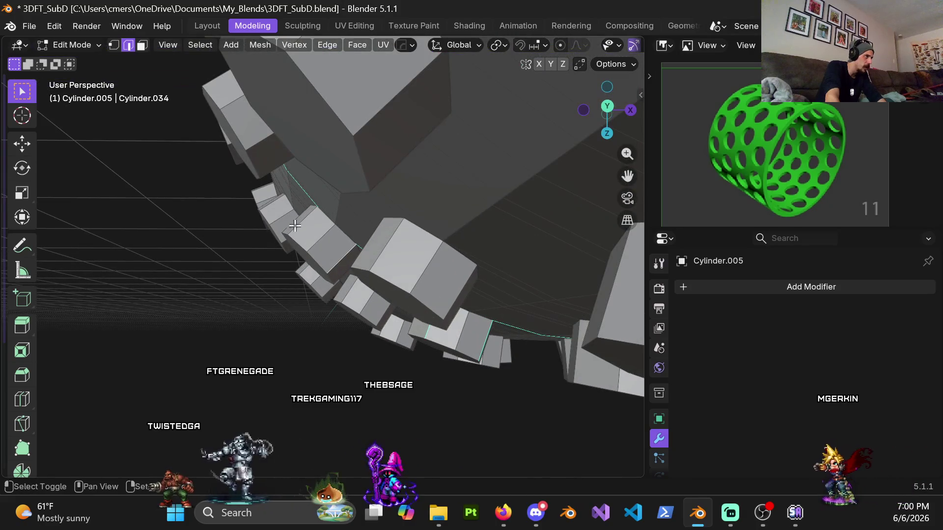
middle_click_drag(301, 218, 315, 197, "shift")
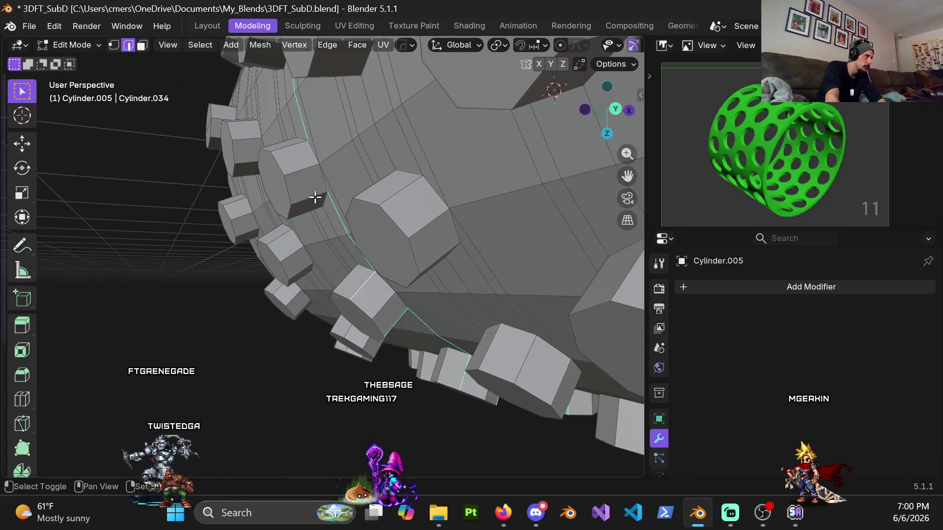
middle_click_drag(291, 134, 322, 265, "shift")
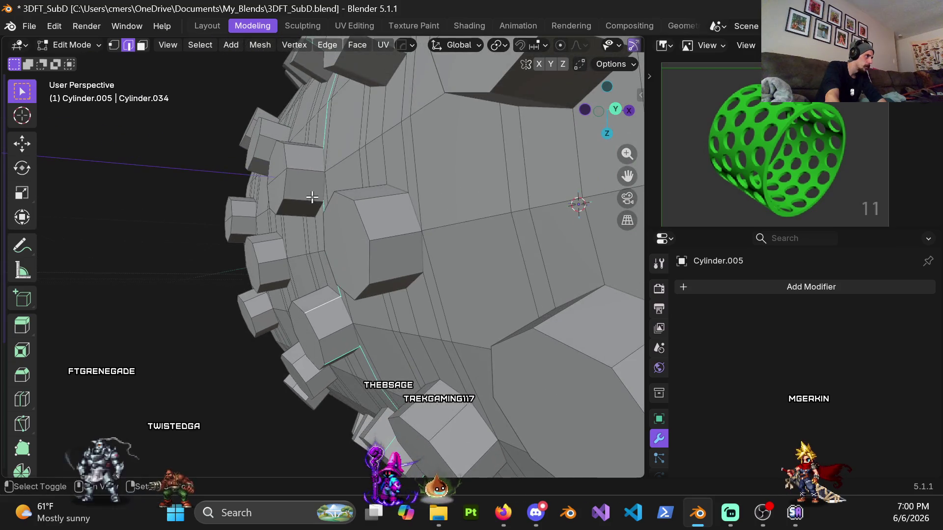
scroll(305, 148, "down", 10)
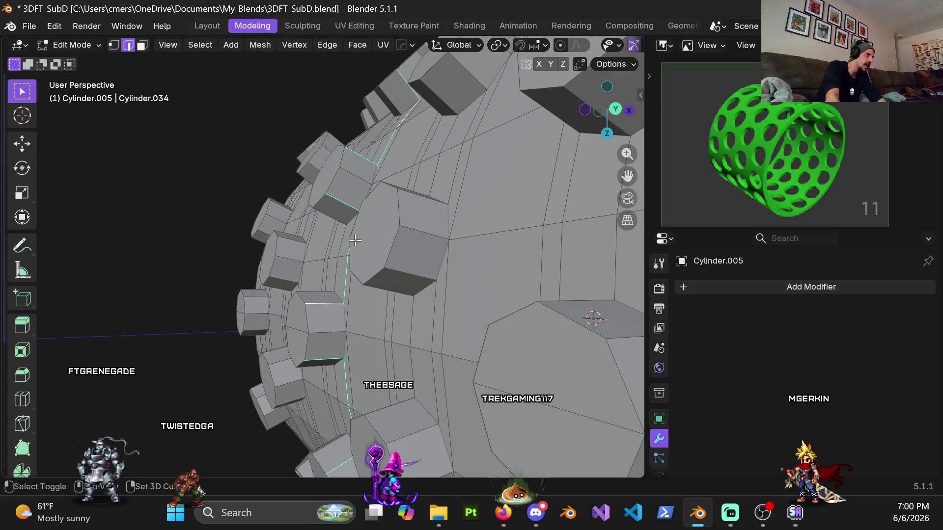
mouse_move(472, 290)
middle_mouse_down()
mouse_move(398, 264)
mouse_move(352, 271)
middle_mouse_up()
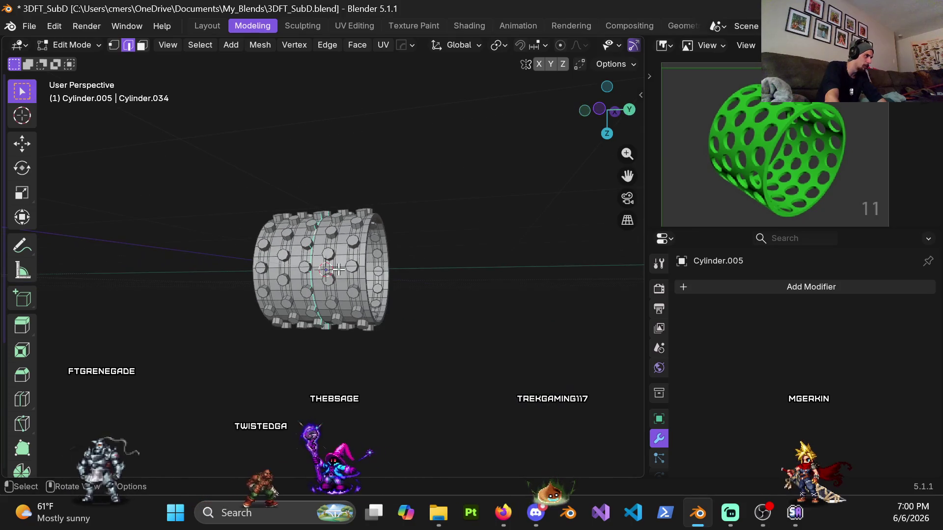
mouse_move(254, 280)
middle_mouse_down()
mouse_move(238, 303)
mouse_move(291, 280)
mouse_move(335, 296)
mouse_move(387, 294)
middle_mouse_up()
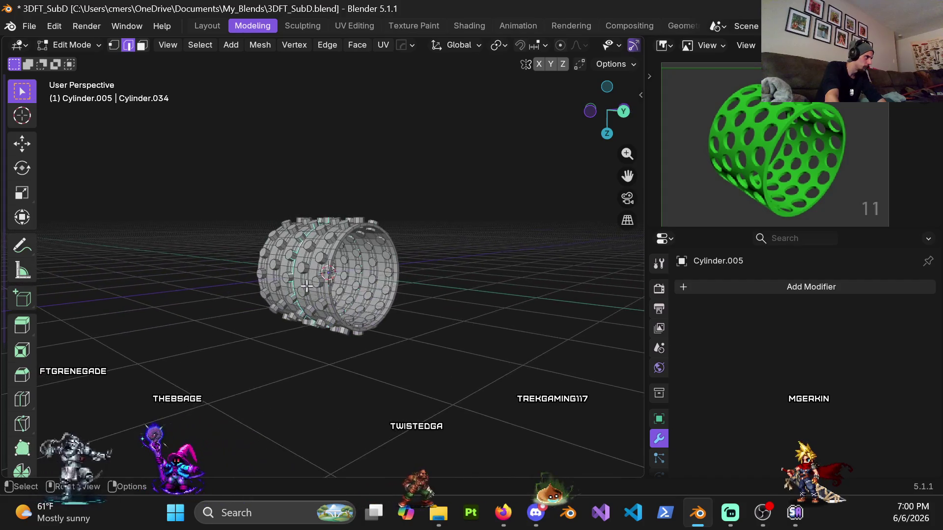
scroll(282, 281, "up", 3)
Step: Flatten the chosen vertex ring to 0 along global Y
key("s")
key("y")
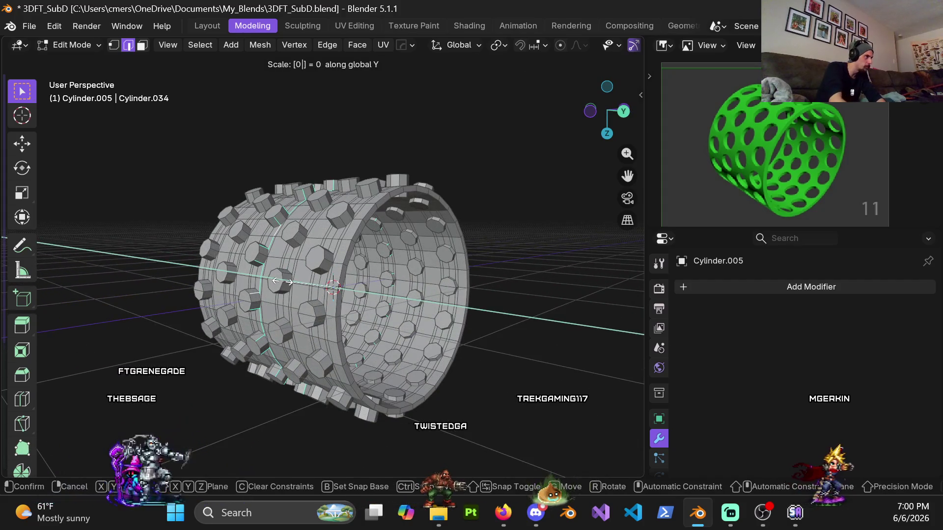
key("Return")
mouse_move(269, 294)
middle_mouse_down()
mouse_move(444, 297)
mouse_move(270, 276)
mouse_move(285, 240)
mouse_move(336, 263)
mouse_move(306, 278)
middle_mouse_up()
scroll(284, 240, "up", 5)
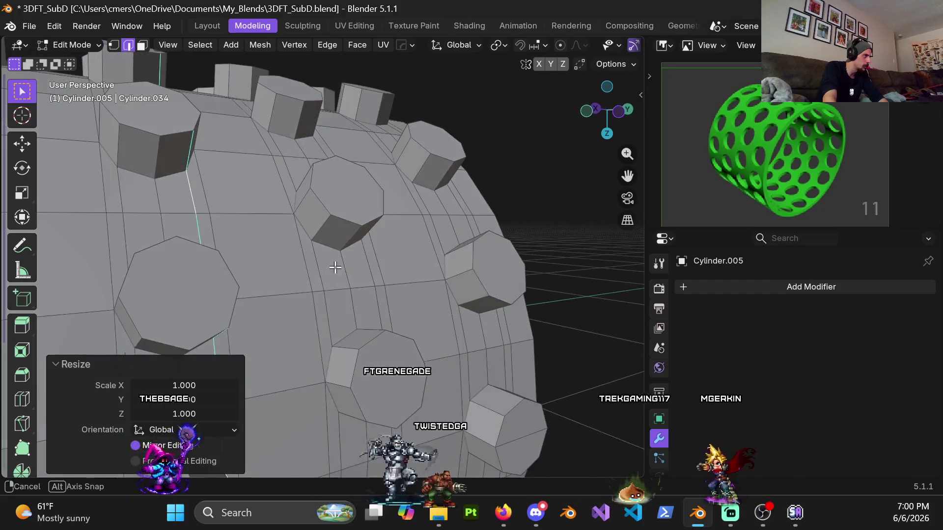
Step: Loop-select the next vertical edge ring and add the short stud edge to it
left_click(309, 274, "alt")
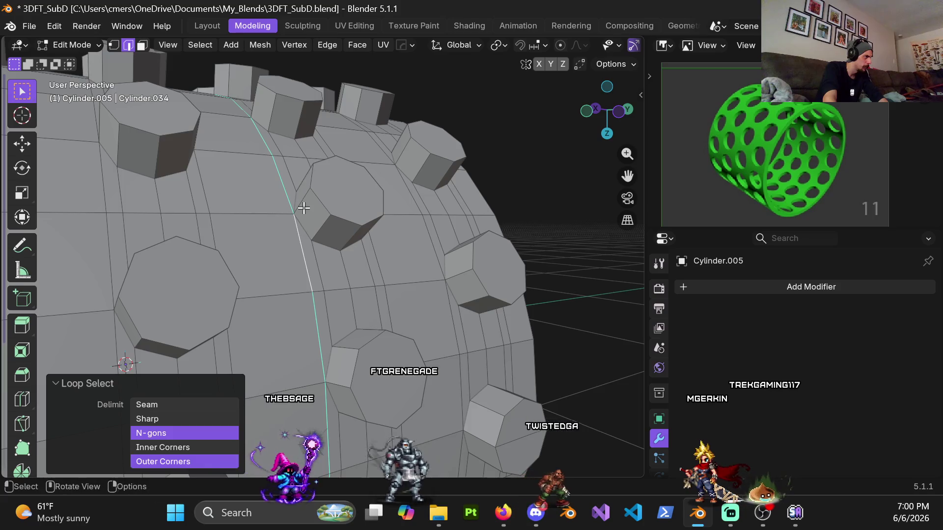
left_click(303, 209, "shift")
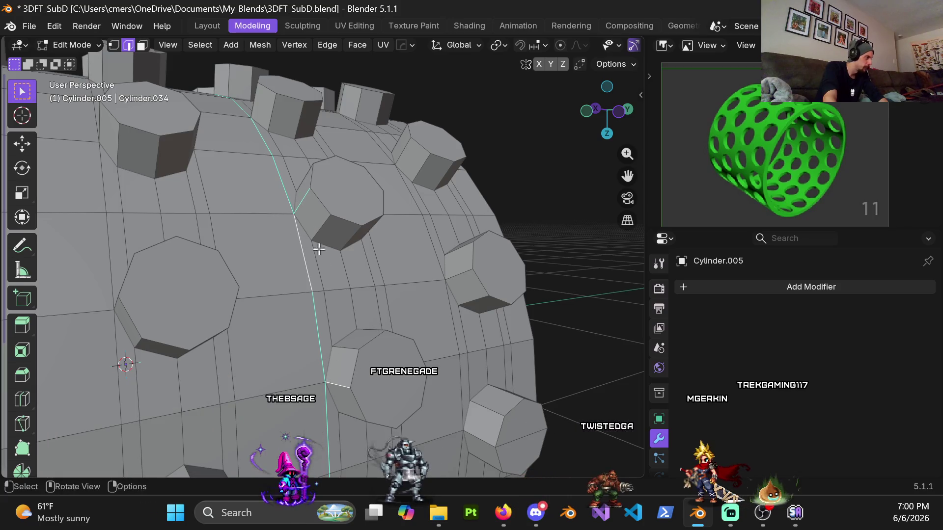
middle_click_drag(324, 264, 369, 350, "shift")
middle_click_drag(287, 241, 352, 281)
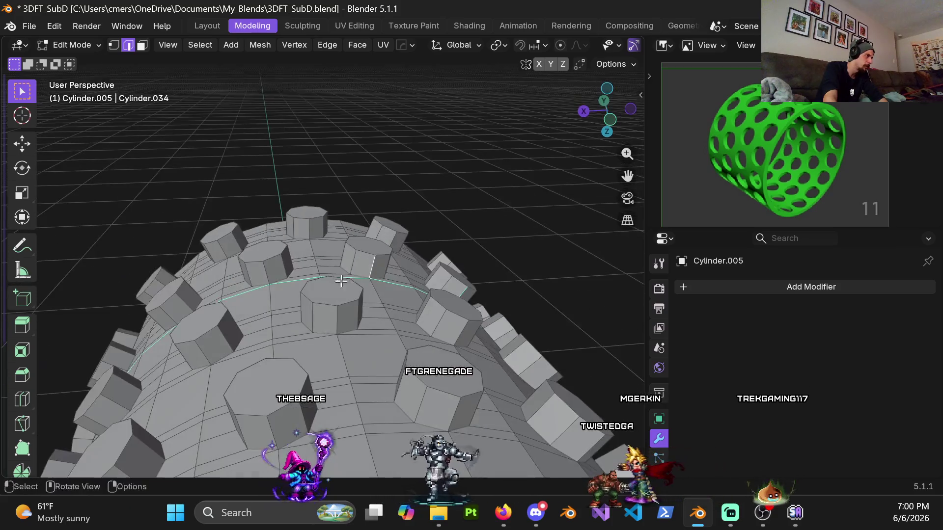
middle_click_drag(274, 270, 324, 285, "shift")
mouse_move(268, 341)
middle_mouse_down("shift")
mouse_move(389, 225)
mouse_move(392, 254)
middle_mouse_up("shift")
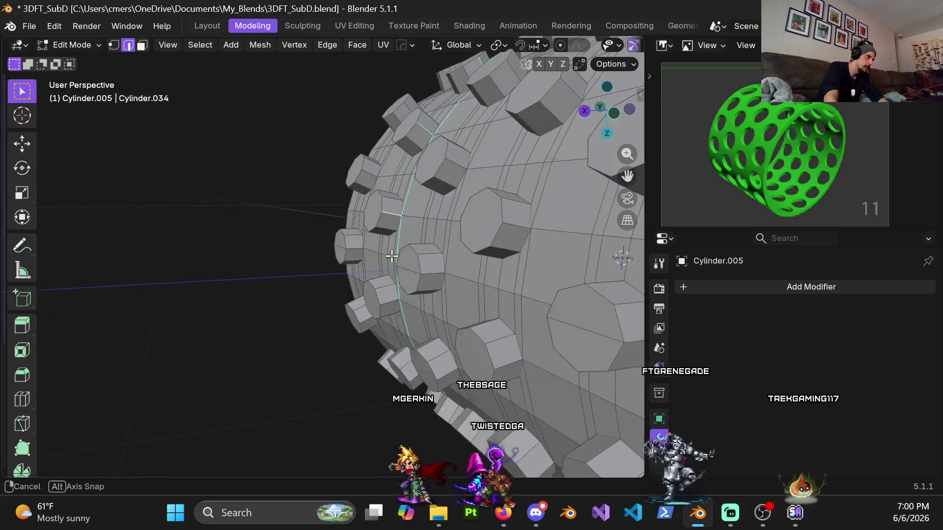
Step: Follow the selected loop past the studs, then show the cylinder in wireframe
scroll(389, 331, "up", 5)
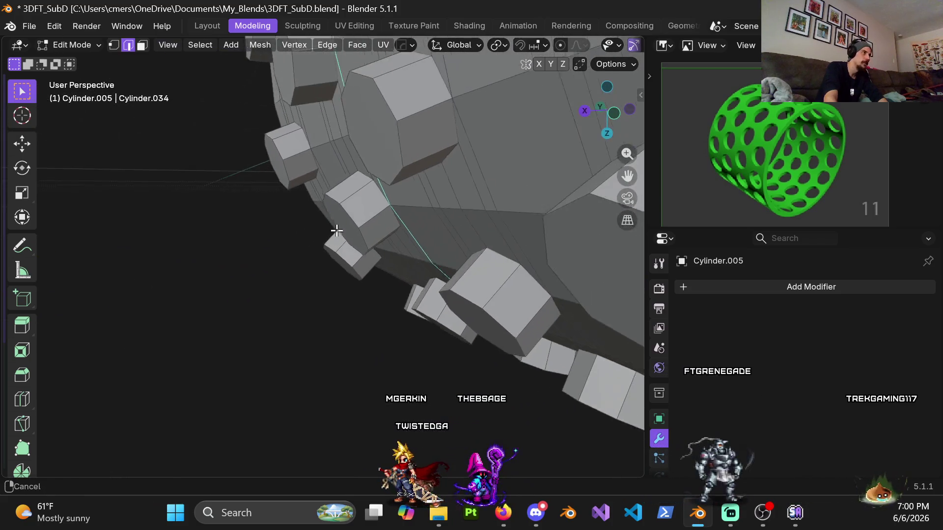
mouse_move(356, 225)
middle_mouse_down()
mouse_move(367, 259)
mouse_move(375, 222)
middle_mouse_up()
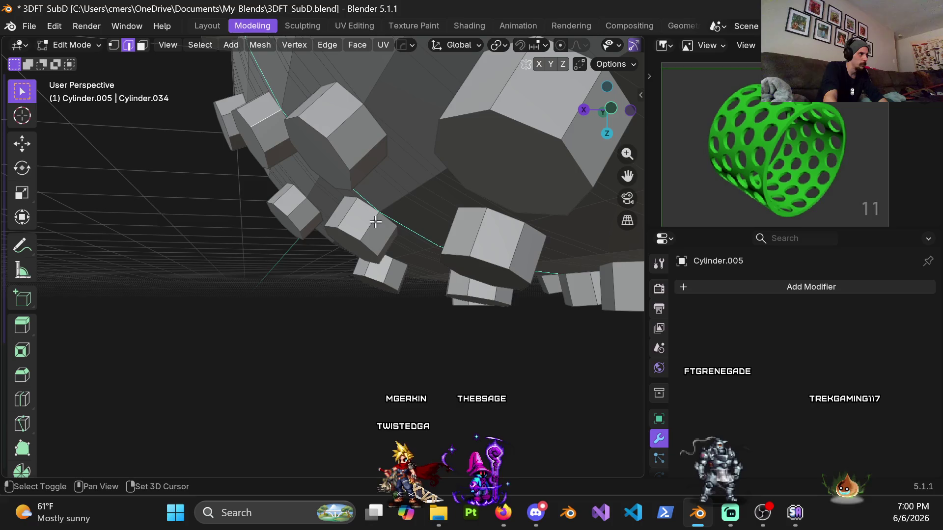
mouse_move(412, 258)
middle_mouse_down("shift")
mouse_move(430, 177)
mouse_move(377, 163)
middle_mouse_up("shift")
mouse_move(392, 209)
middle_mouse_down("shift")
mouse_move(344, 191)
mouse_move(236, 199)
mouse_move(360, 210)
mouse_move(341, 176)
mouse_move(341, 145)
middle_mouse_up("shift")
scroll(264, 173, "up", 3)
mouse_move(374, 94)
middle_mouse_down("shift")
mouse_move(379, 131)
mouse_move(353, 257)
middle_mouse_up("shift")
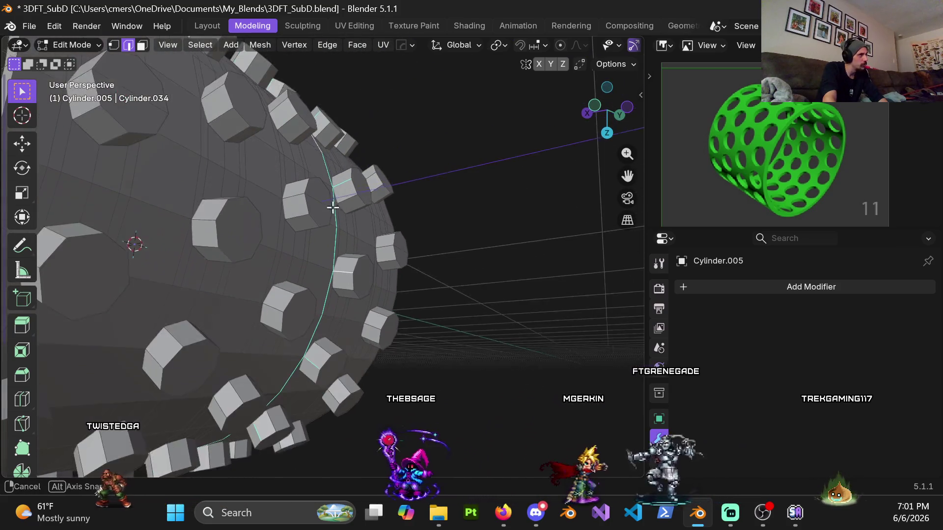
scroll(333, 204, "down", 10)
middle_click_drag(316, 231, 349, 269)
key("shift+z")
Step: Switch back to Solid shading and flatten the selected ring to 0 along Y
mouse_move(257, 261)
middle_mouse_down()
mouse_move(164, 256)
mouse_move(299, 197)
middle_mouse_up()
key("z")
left_click(416, 224)
middle_click_drag(416, 224, 245, 281)
key("s")
key("y")
key("Return")
Step: Loop-select the next vertical edge ring and check it along the cylinder's rim
scroll(458, 217, "up", 5)
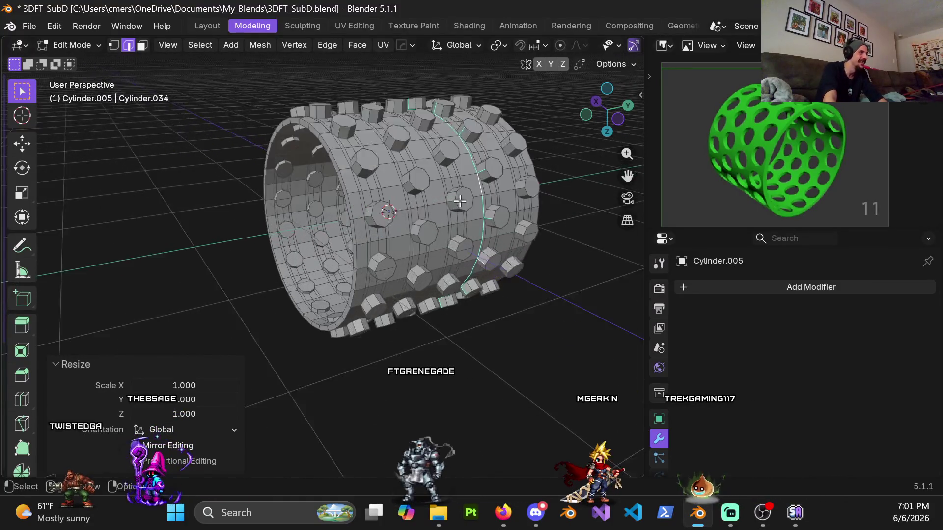
mouse_move(343, 221)
middle_mouse_down()
mouse_move(280, 239)
mouse_move(265, 274)
middle_mouse_up()
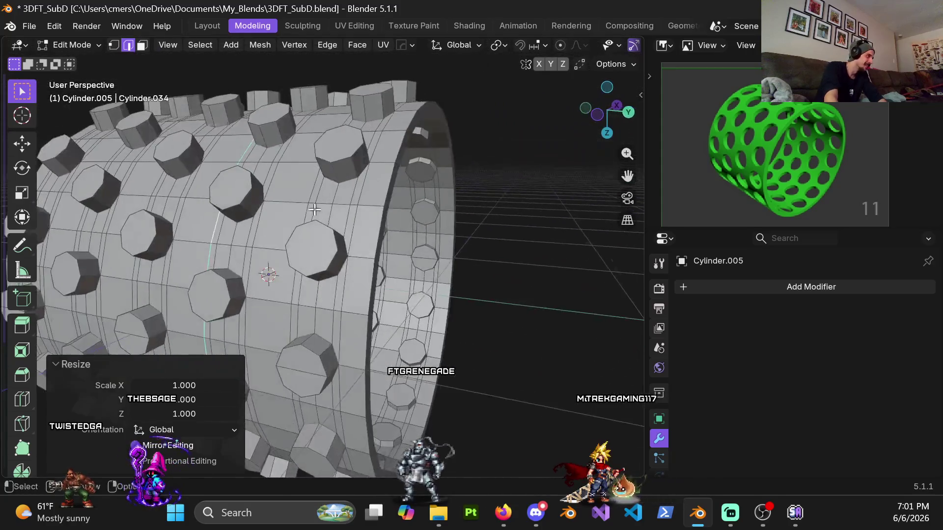
scroll(249, 278, "up", 6)
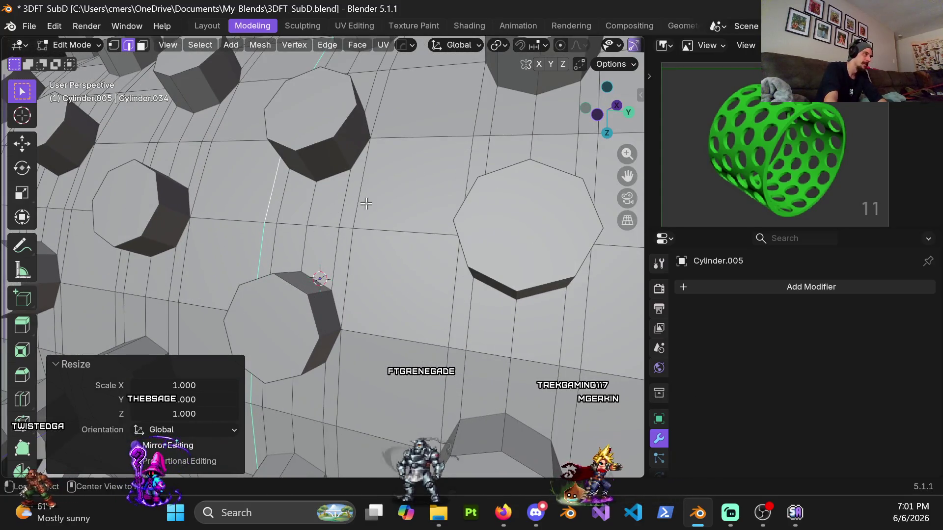
left_click(362, 198, "alt")
scroll(337, 176, "down", 6)
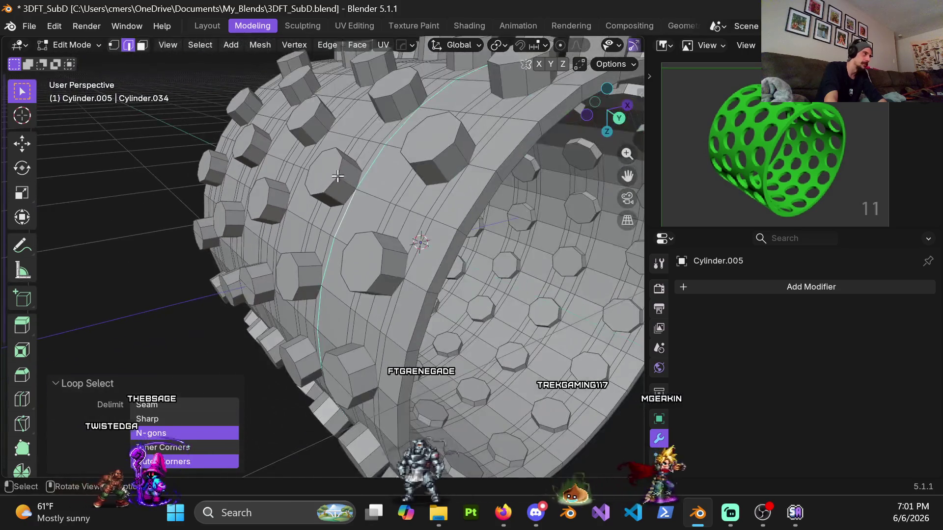
middle_click_drag(342, 180, 323, 185)
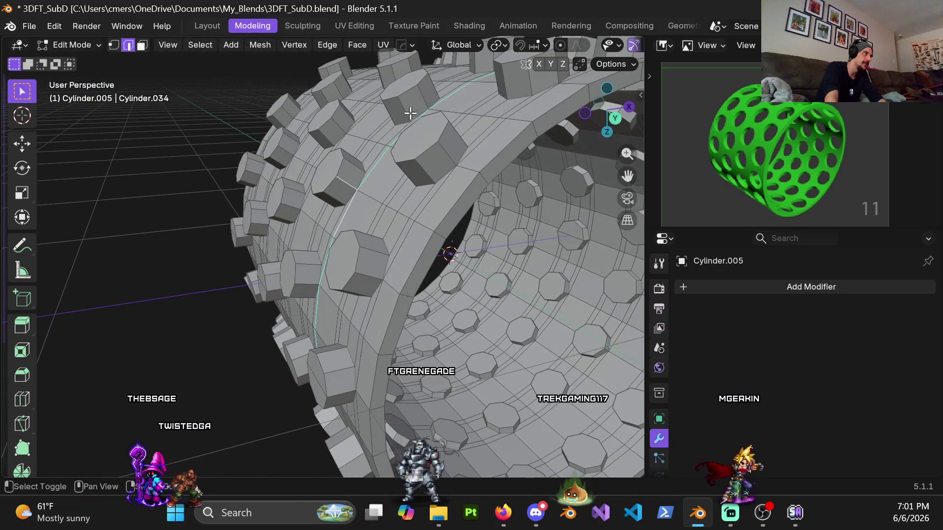
scroll(310, 281, "down", 5)
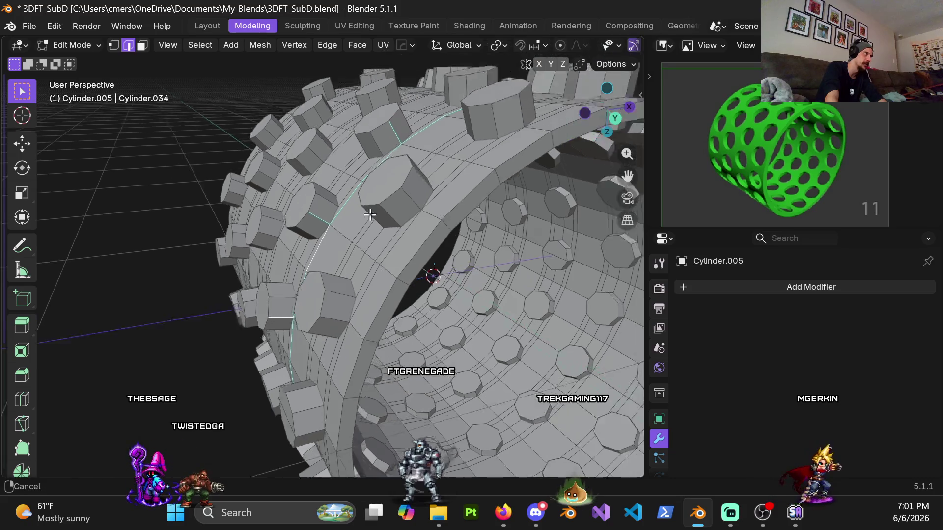
middle_click_drag(357, 164, 189, 233, "shift")
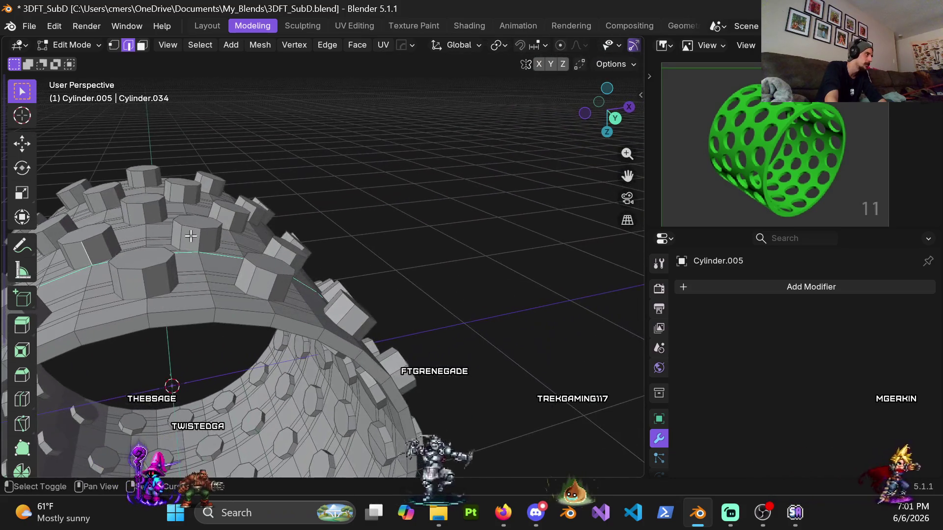
middle_click_drag(302, 271, 215, 223)
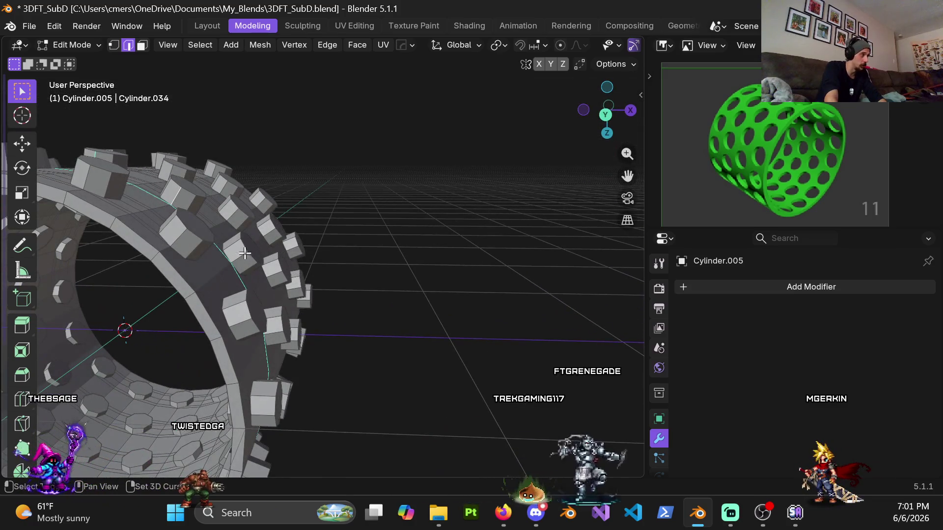
mouse_move(293, 321)
middle_mouse_down()
mouse_move(275, 363)
mouse_move(285, 195)
middle_mouse_up()
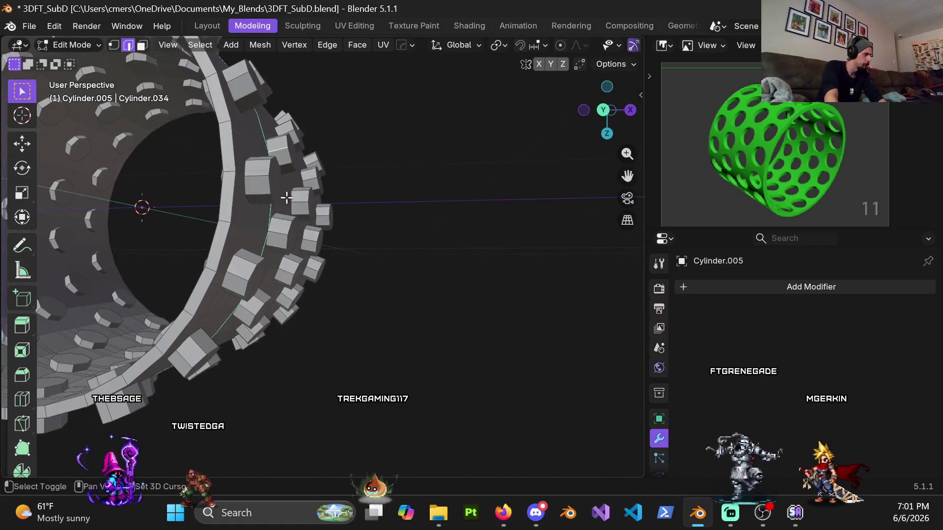
mouse_move(206, 338)
middle_mouse_down("shift")
mouse_move(326, 135)
mouse_move(347, 131)
mouse_move(290, 221)
mouse_move(334, 136)
mouse_move(311, 139)
mouse_move(195, 107)
middle_mouse_up("shift")
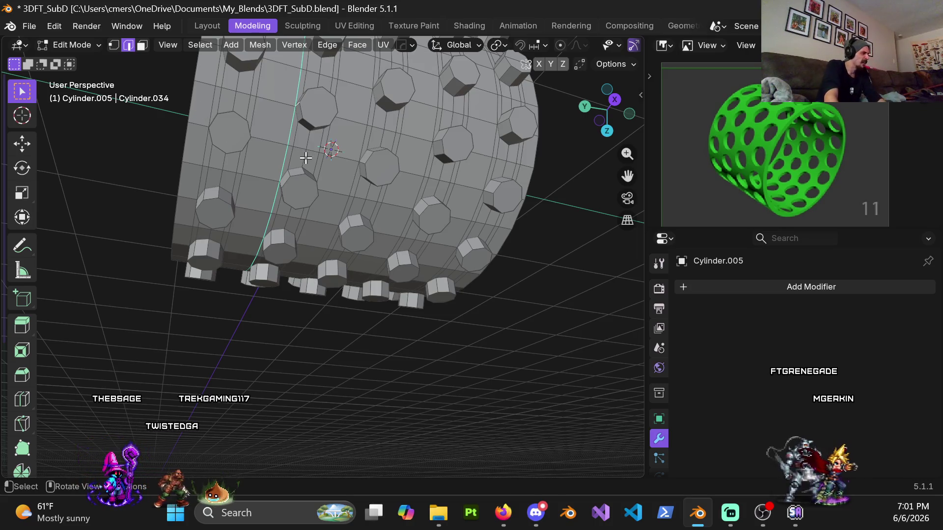
Step: Flatten the selected ring around the holes to 0 along Y
middle_click_drag(306, 158, 393, 168)
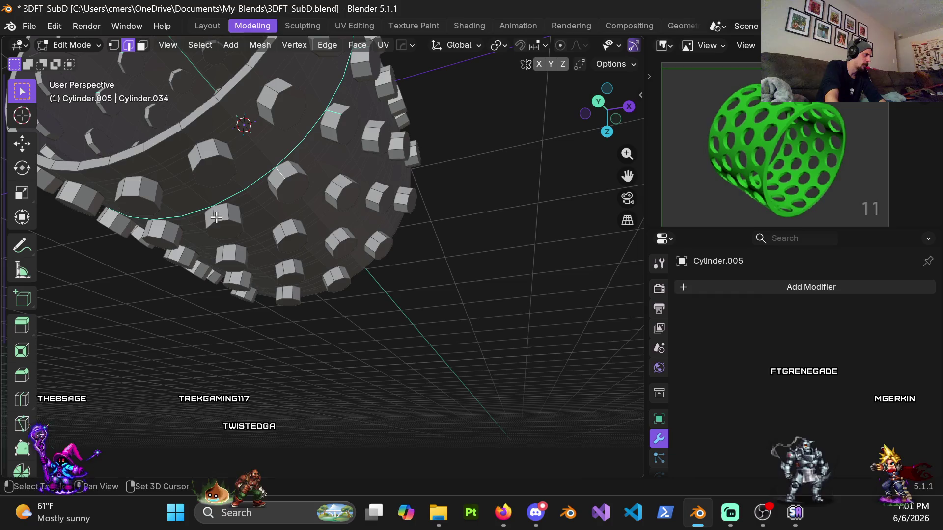
middle_click_drag(150, 228, 327, 220)
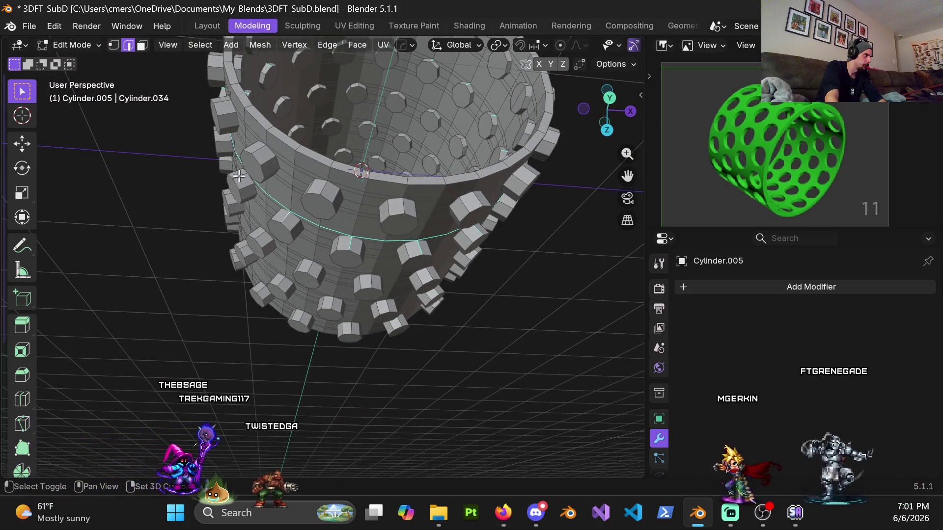
mouse_move(229, 154)
middle_mouse_down()
mouse_move(234, 266)
mouse_move(278, 226)
middle_mouse_up()
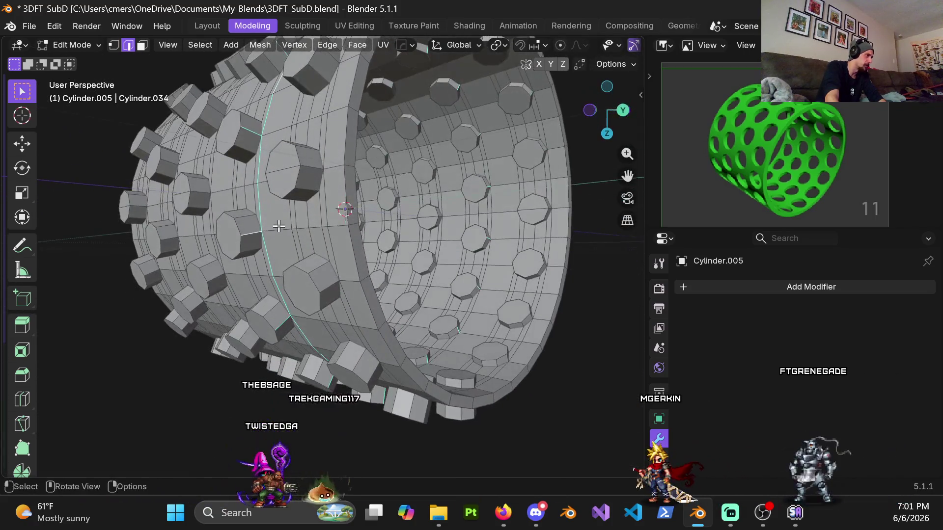
key("s")
key("y")
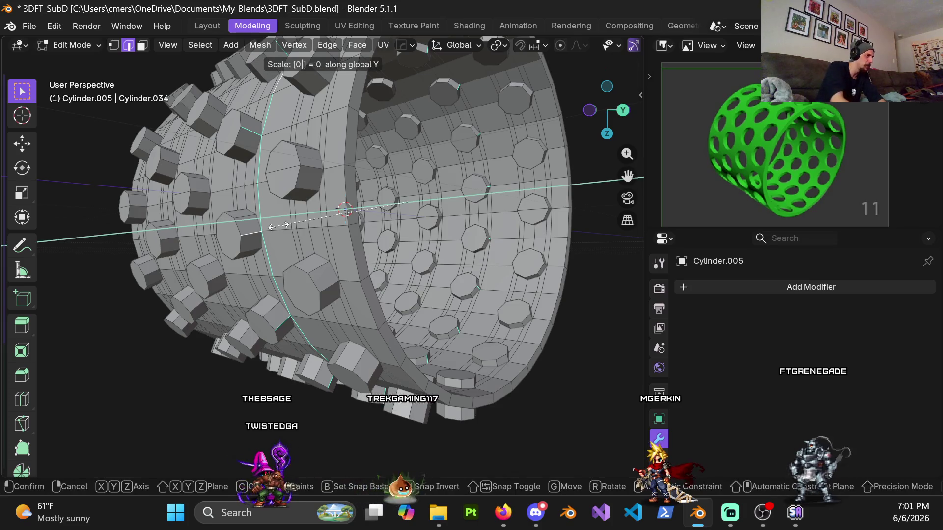
key("Return")
Step: Loop-select the next vertical edge ring and add a stud's edge to it
scroll(276, 204, "up", 5)
mouse_move(488, 227)
middle_mouse_down()
mouse_move(476, 246)
mouse_move(389, 243)
mouse_move(371, 219)
mouse_move(291, 288)
mouse_move(319, 244)
middle_mouse_up()
left_click(368, 214, "alt")
mouse_move(320, 139)
middle_mouse_down("shift")
mouse_move(301, 186)
mouse_move(288, 170)
mouse_move(336, 124)
mouse_move(207, 197)
mouse_move(204, 208)
mouse_move(156, 224)
middle_mouse_up("shift")
left_click(155, 223, "shift")
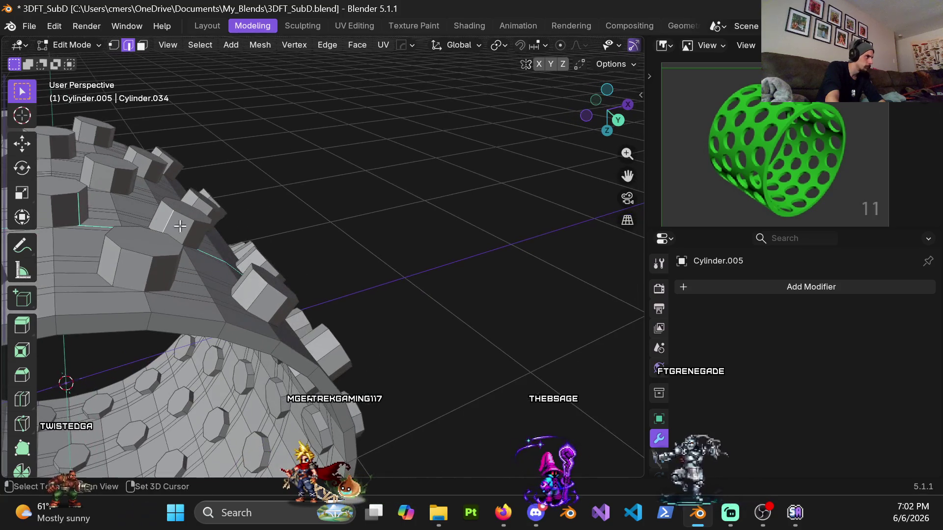
Step: Inspect the selected loop from below, then view it end-on in wireframe before returning to Solid
middle_click_drag(207, 242, 265, 284)
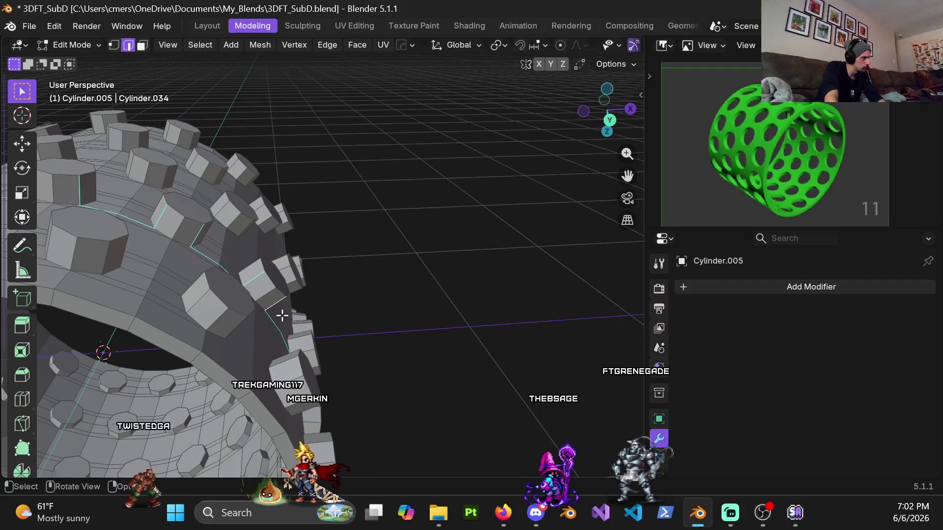
scroll(282, 316, "up", 3)
mouse_move(185, 278)
middle_mouse_down("shift")
mouse_move(147, 169)
mouse_move(116, 162)
mouse_move(123, 259)
middle_mouse_up("shift")
mouse_move(79, 299)
middle_mouse_down()
mouse_move(275, 206)
mouse_move(269, 260)
mouse_move(311, 268)
mouse_move(348, 207)
mouse_move(364, 212)
middle_mouse_up()
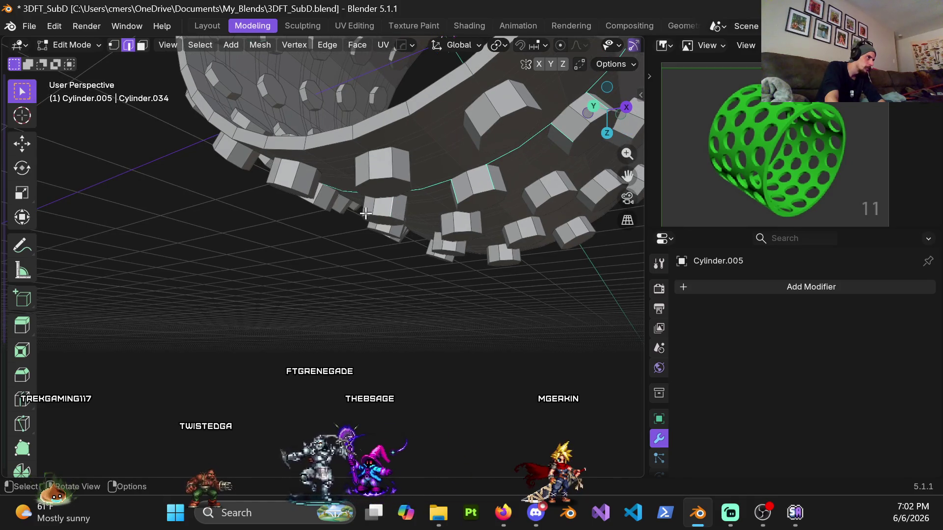
mouse_move(364, 212)
middle_mouse_down()
mouse_move(283, 191)
mouse_move(289, 214)
mouse_move(326, 206)
mouse_move(291, 127)
middle_mouse_up()
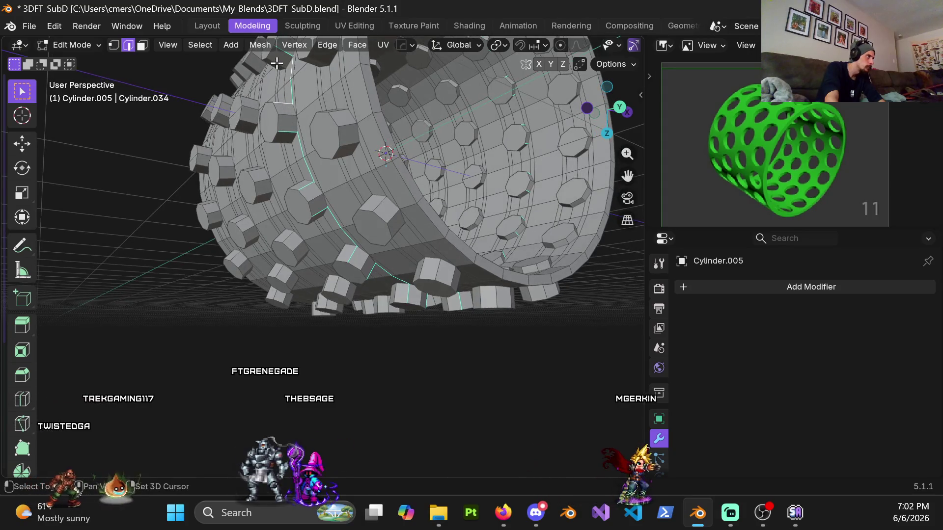
scroll(314, 157, "down", 10)
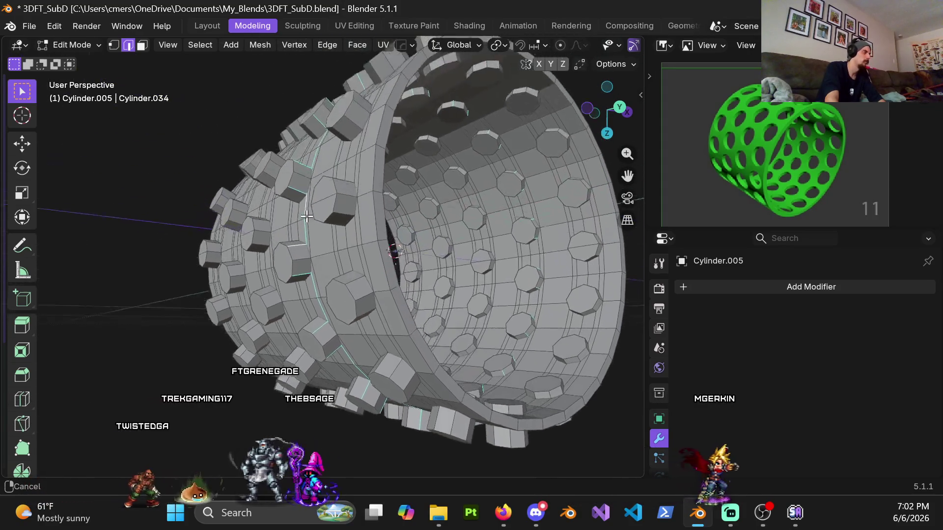
key("shift+z")
mouse_move(358, 244)
middle_mouse_down()
mouse_move(285, 275)
mouse_move(255, 225)
mouse_move(276, 214)
mouse_move(257, 238)
mouse_move(412, 267)
mouse_move(466, 304)
middle_mouse_up()
key("shift+z")
Step: Flatten the selected ring to 0 along Y
key("s")
key("y")
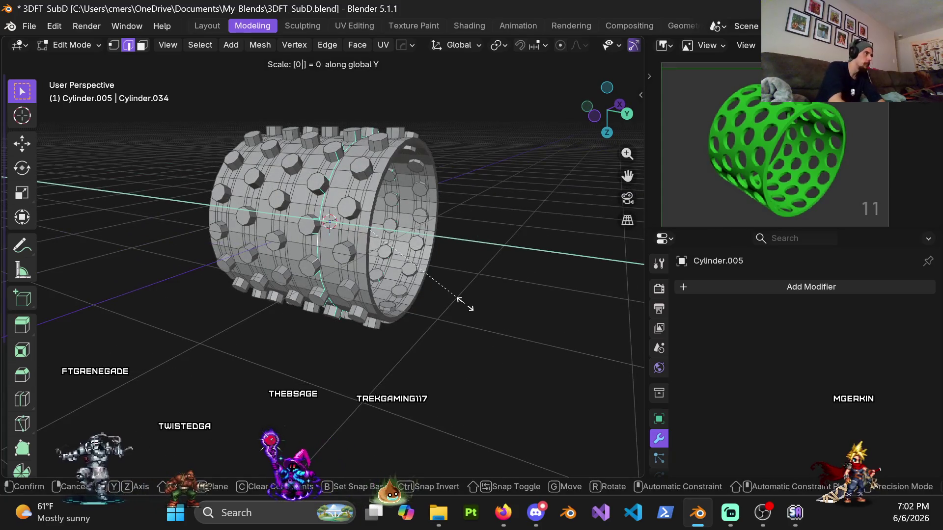
key("Return")
scroll(347, 229, "up", 5)
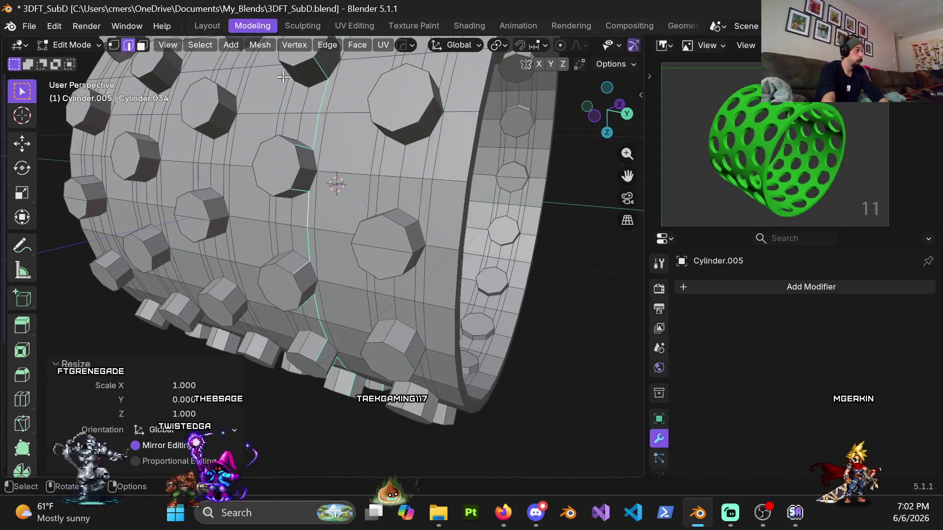
Step: Undo an accidental long loop selection and loop-select the vertical edges between the octagonal holes
left_click(284, 224, "alt")
middle_click_drag(283, 224, 314, 296)
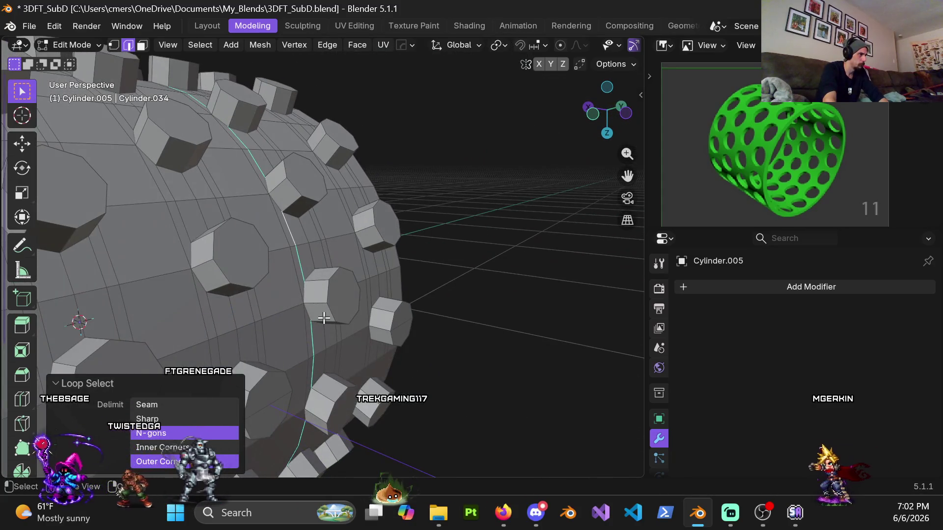
key("ctrl+z")
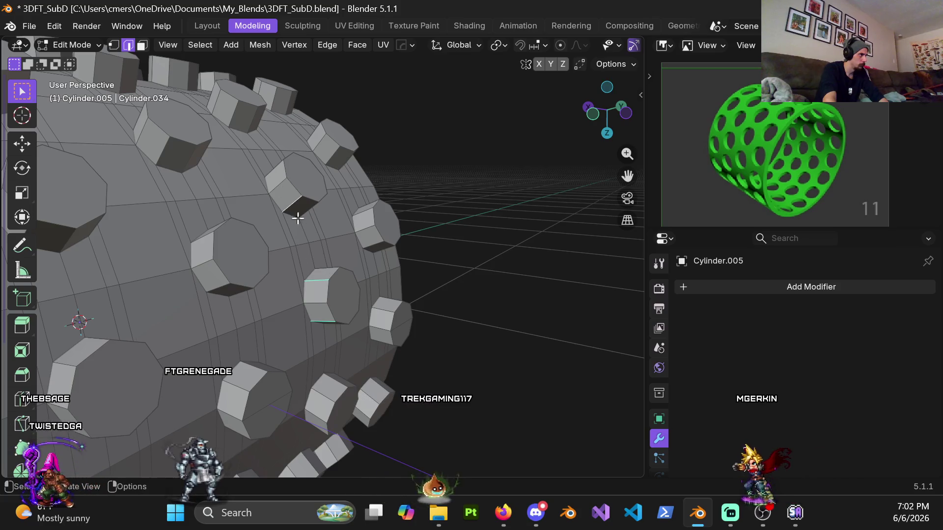
left_click(305, 245, "alt")
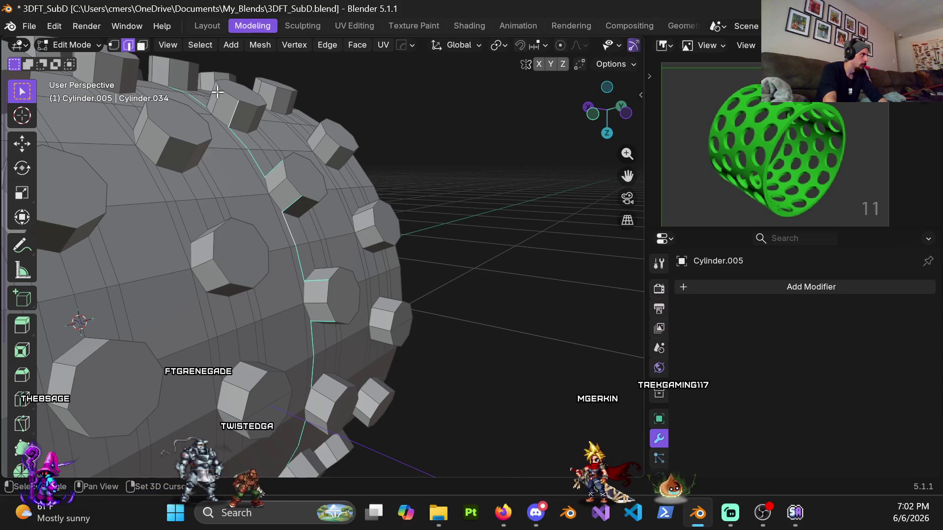
mouse_move(169, 73)
middle_mouse_down()
mouse_move(206, 157)
mouse_move(303, 305)
middle_mouse_up()
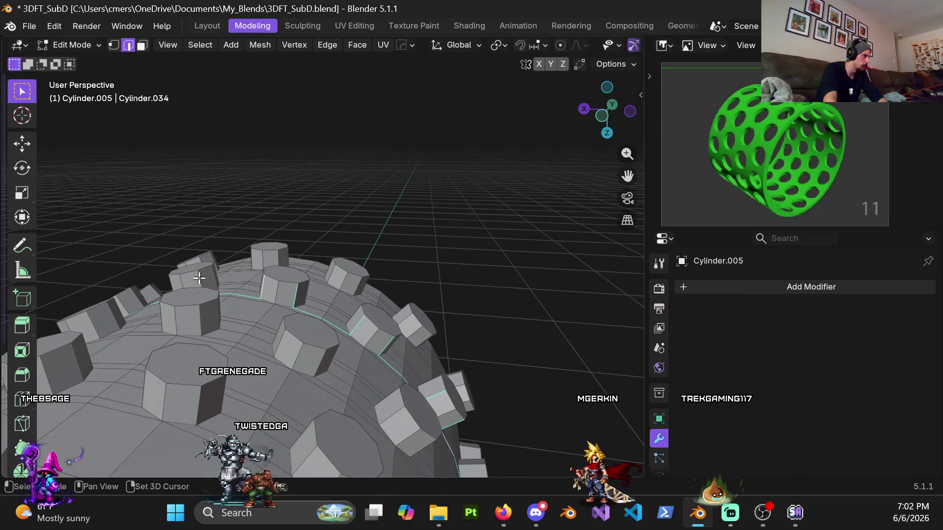
mouse_move(147, 296)
middle_mouse_down()
mouse_move(107, 333)
mouse_move(197, 264)
middle_mouse_up()
scroll(108, 333, "up", 2)
scroll(197, 264, "down", 3, "shift")
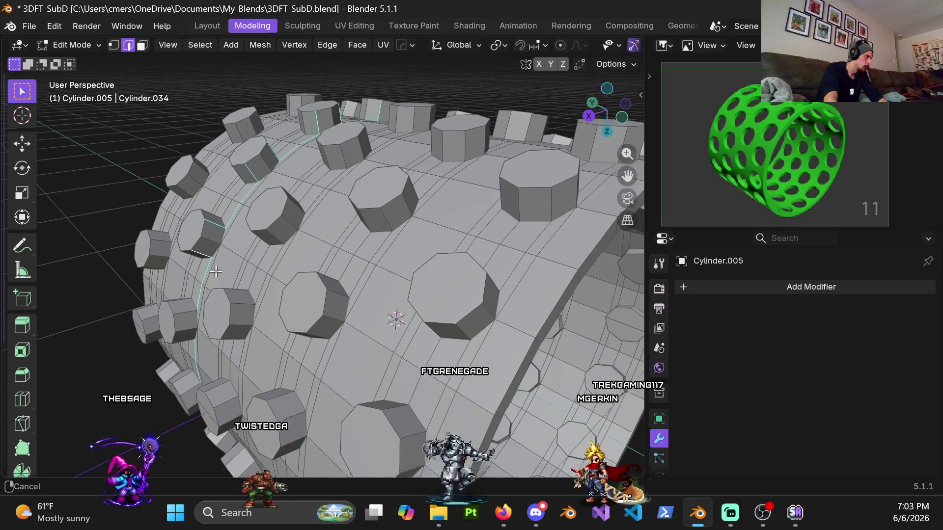
middle_click_drag(202, 295, 219, 212, "shift")
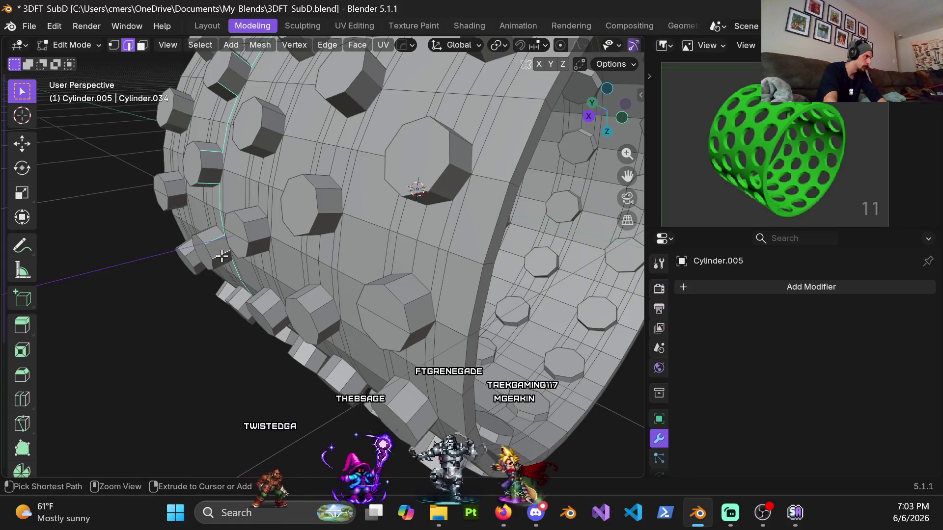
scroll(220, 264, "down", 2, "shift")
mouse_move(219, 264)
middle_mouse_down()
mouse_move(212, 158)
mouse_move(190, 132)
mouse_move(198, 158)
mouse_move(238, 162)
mouse_move(179, 169)
mouse_move(273, 154)
middle_mouse_up()
scroll(276, 196, "up", 3)
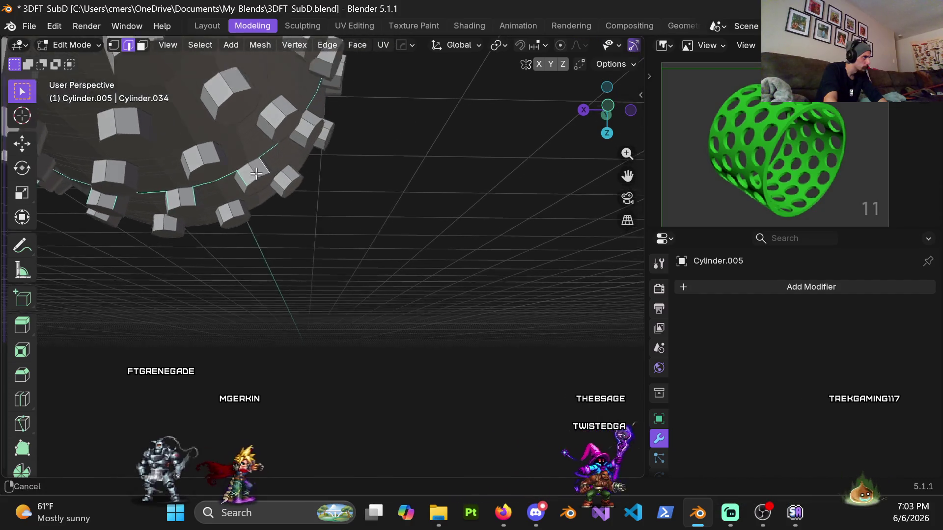
mouse_move(277, 218)
middle_mouse_down("shift")
mouse_move(261, 175)
mouse_move(217, 244)
mouse_move(202, 240)
middle_mouse_up("shift")
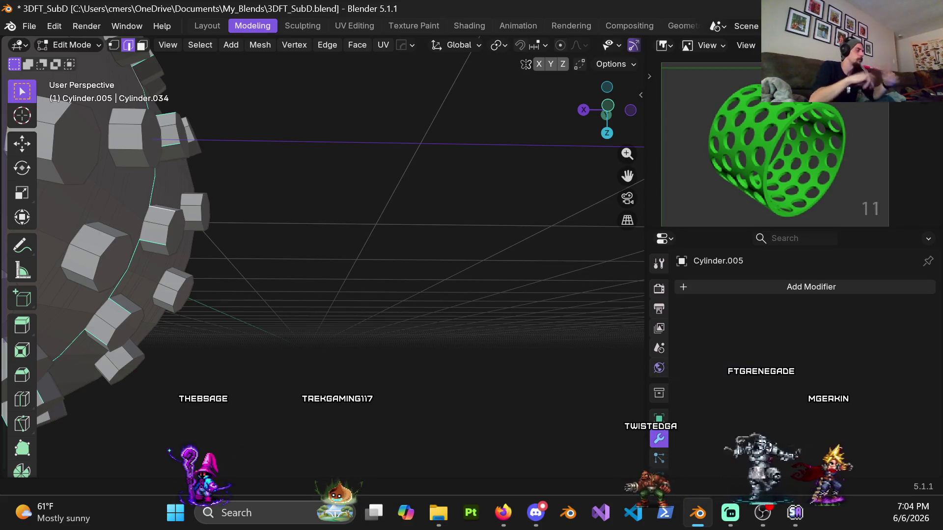
mouse_move(80, 371)
middle_mouse_down()
mouse_move(148, 221)
mouse_move(130, 215)
mouse_move(215, 147)
mouse_move(193, 186)
mouse_move(210, 188)
middle_mouse_up()
key("z")
left_click(226, 240)
Step: Check the loop in Front view, then flatten it to 0 along Y in Solid shading
mouse_move(226, 241)
middle_mouse_down()
mouse_move(305, 251)
mouse_move(289, 231)
middle_mouse_up()
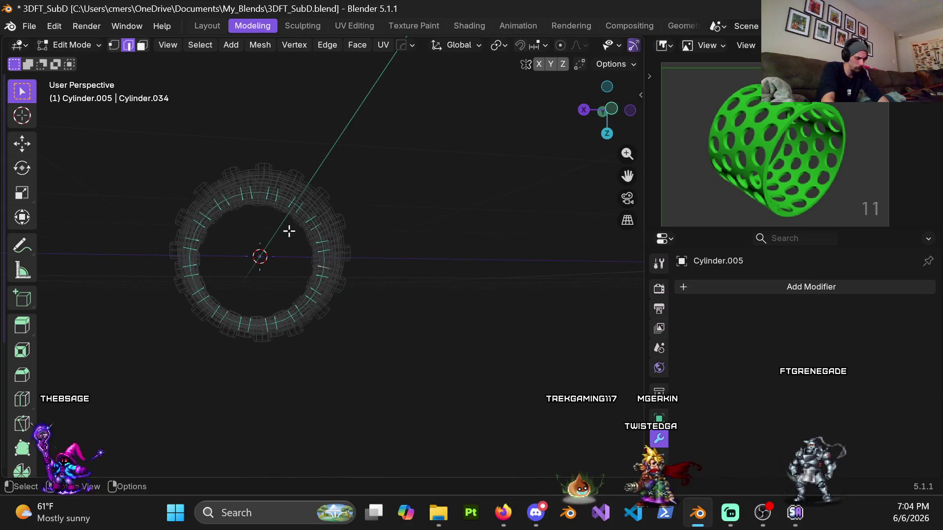
key("KP_1")
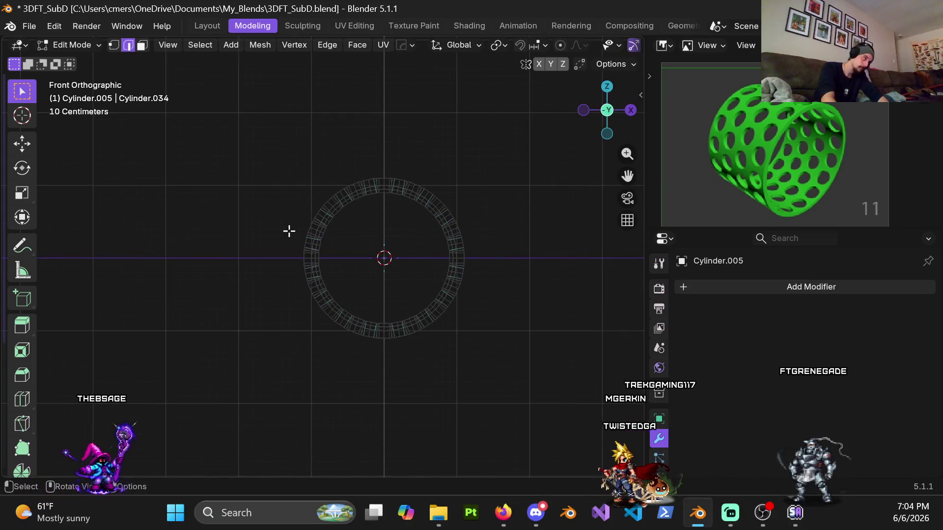
mouse_move(383, 278)
middle_mouse_down()
mouse_move(341, 252)
mouse_move(348, 261)
mouse_move(359, 238)
mouse_move(349, 269)
mouse_move(208, 252)
mouse_move(179, 267)
mouse_move(408, 287)
mouse_move(321, 294)
middle_mouse_up()
key("shift+z")
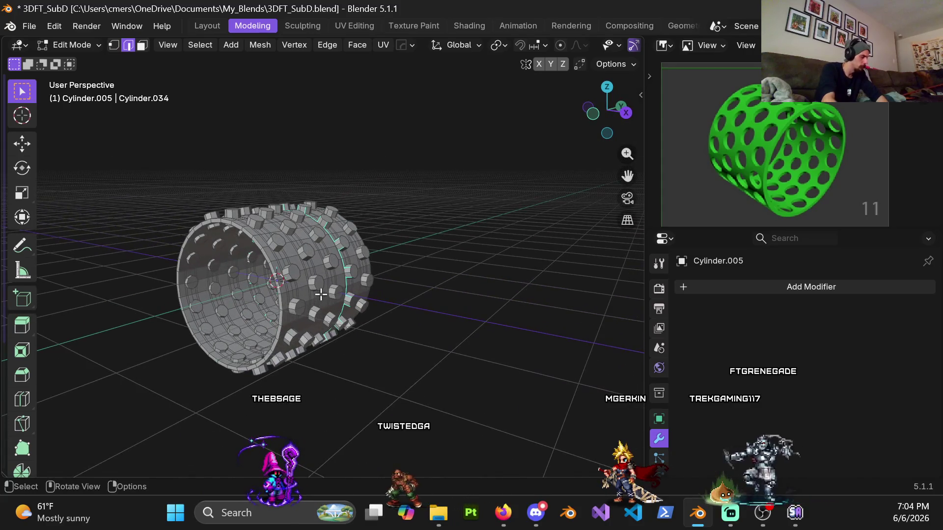
key("s")
key("y")
key("Return")
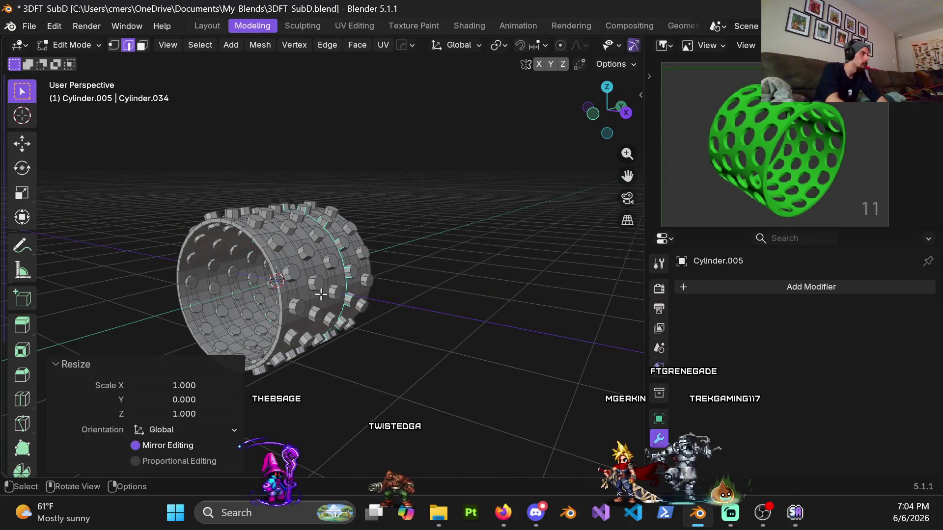
mouse_move(321, 294)
middle_mouse_down()
mouse_move(304, 270)
mouse_move(324, 236)
middle_mouse_up()
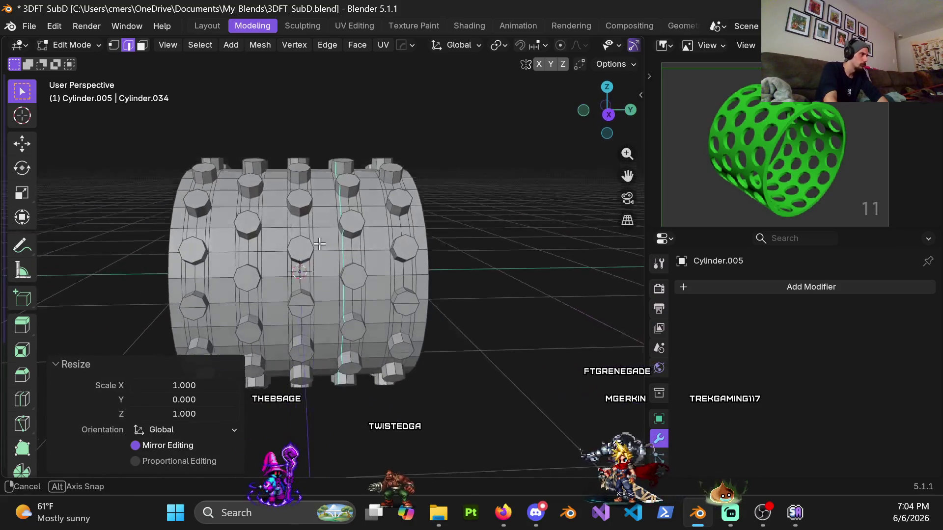
scroll(323, 235, "up", 2)
scroll(332, 224, "up", 1)
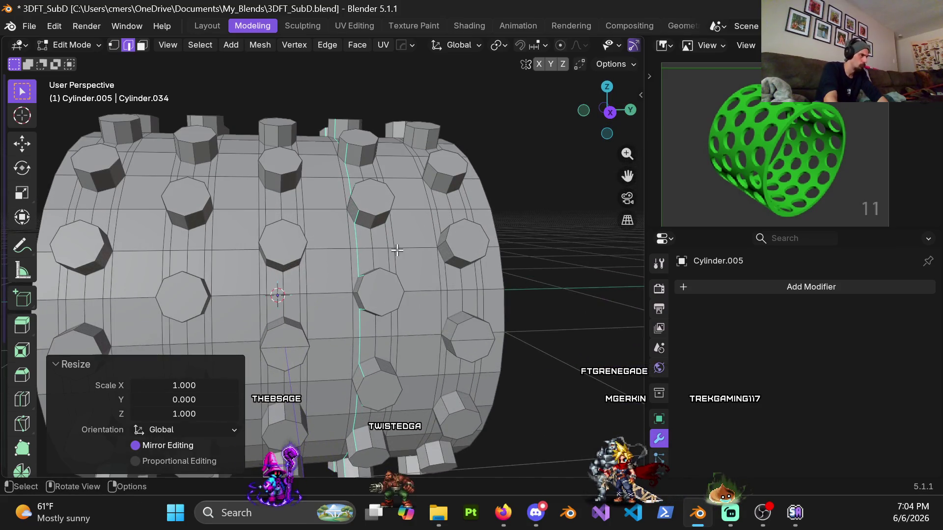
Step: Move to the column beside the flattened one and loop-select its vertical edges
mouse_move(383, 241)
middle_mouse_down()
mouse_move(423, 238)
mouse_move(325, 231)
mouse_move(331, 242)
mouse_move(399, 236)
mouse_move(392, 251)
middle_mouse_up()
scroll(350, 243, "up", 3)
scroll(361, 263, "down", 3)
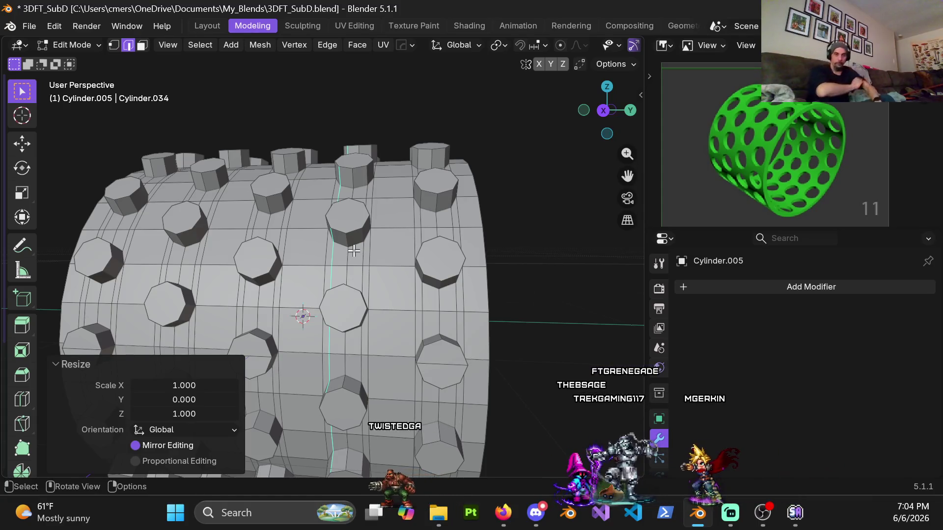
left_click(352, 254, "alt")
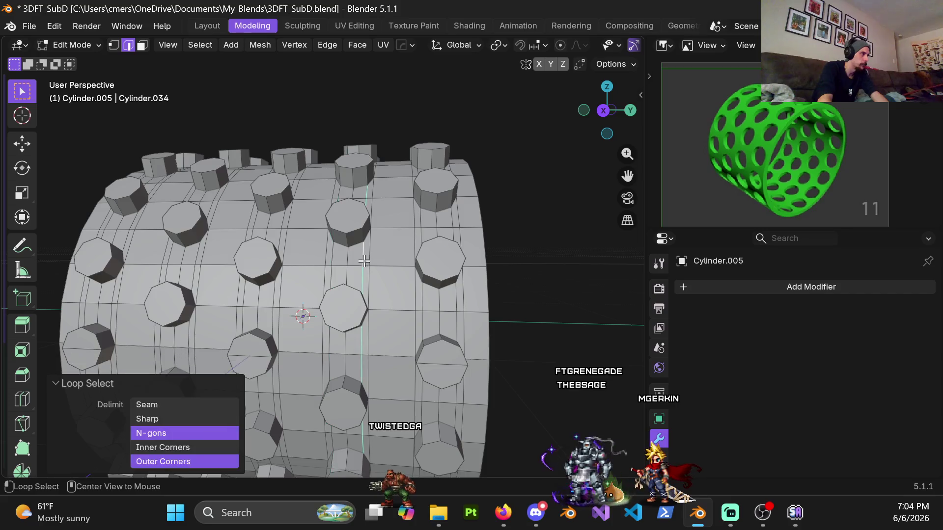
Step: Select the vertical edge loop running down through a column of octagonal holes
scroll(361, 256, "up", 5)
left_click(235, 225)
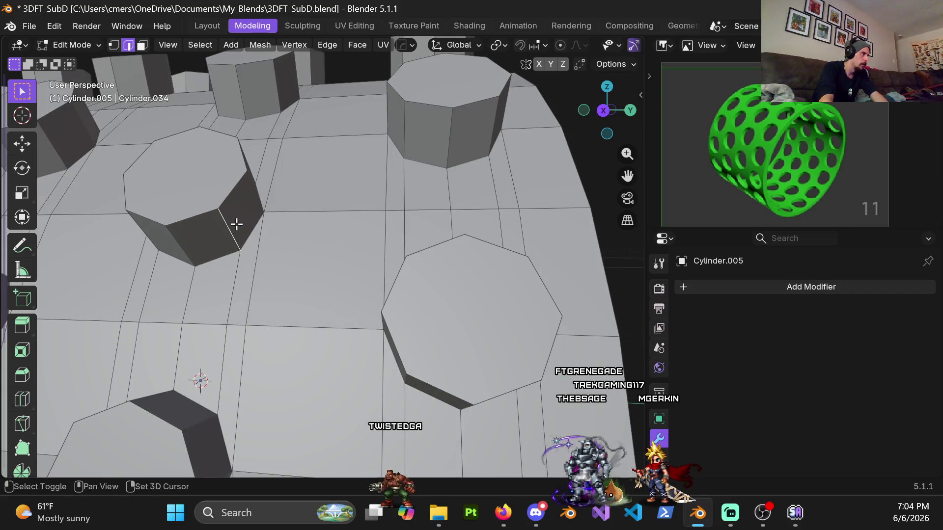
left_click(235, 260, "alt")
left_click(237, 221, "shift")
middle_click_drag(238, 221, 209, 219)
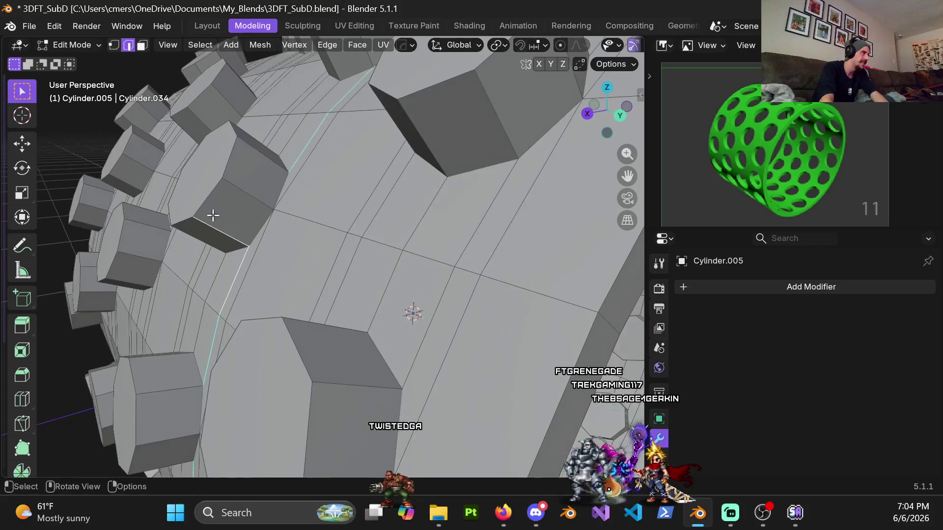
mouse_move(269, 160)
middle_mouse_down()
mouse_move(322, 226)
mouse_move(319, 212)
mouse_move(273, 265)
middle_mouse_up()
left_click(276, 260, "alt")
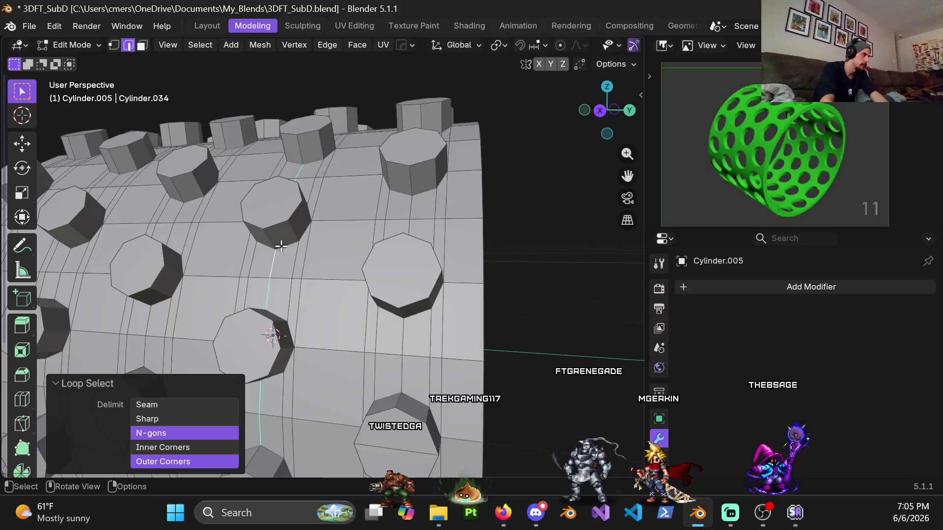
Step: Orbit all around the cylinder, rim and inner wall included, to verify the chosen loop
scroll(280, 244, "up", 4)
scroll(253, 241, "down", 4)
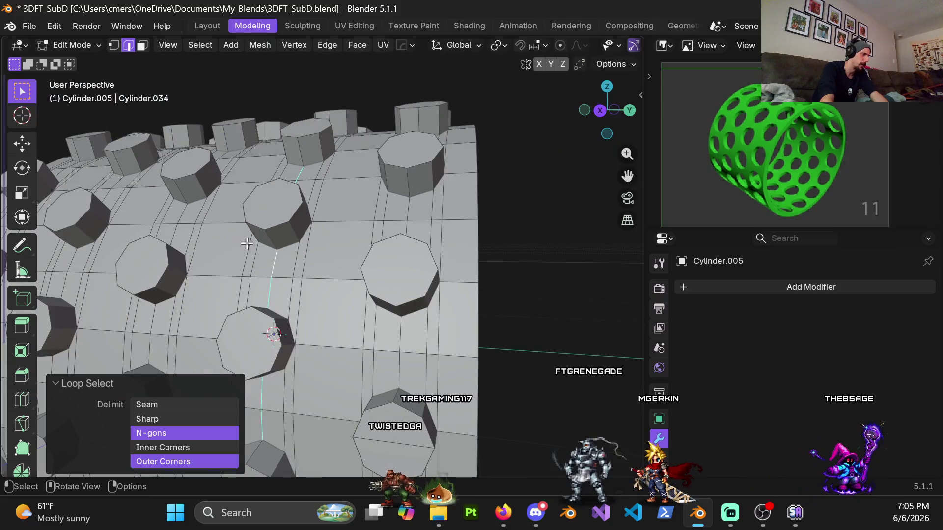
middle_click_drag(272, 236, 267, 312)
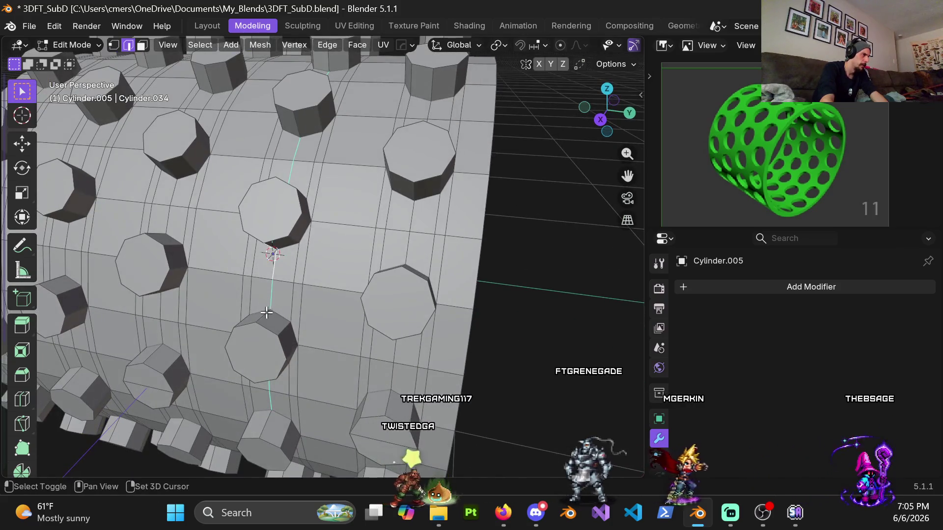
middle_click_drag(311, 210, 283, 246, "shift")
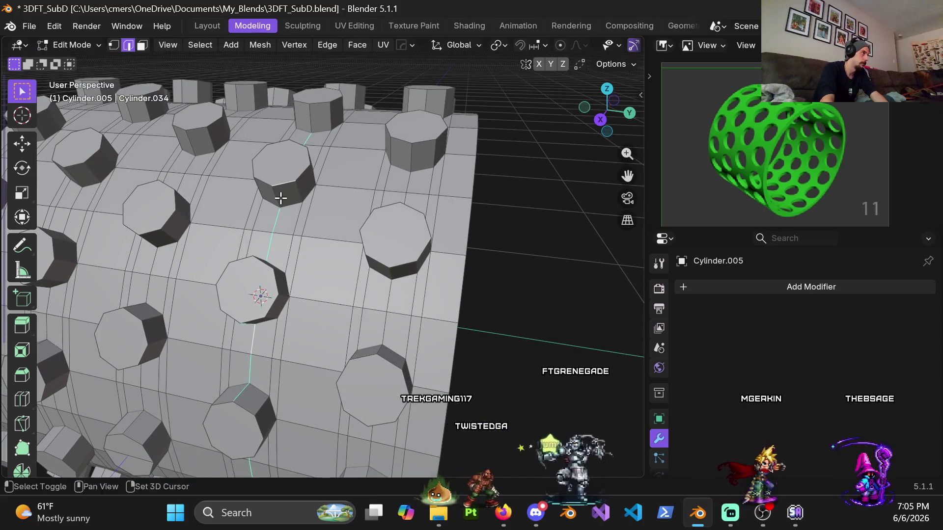
mouse_move(275, 198)
middle_mouse_down()
mouse_move(272, 265)
mouse_move(259, 263)
mouse_move(266, 227)
mouse_move(259, 248)
middle_mouse_up()
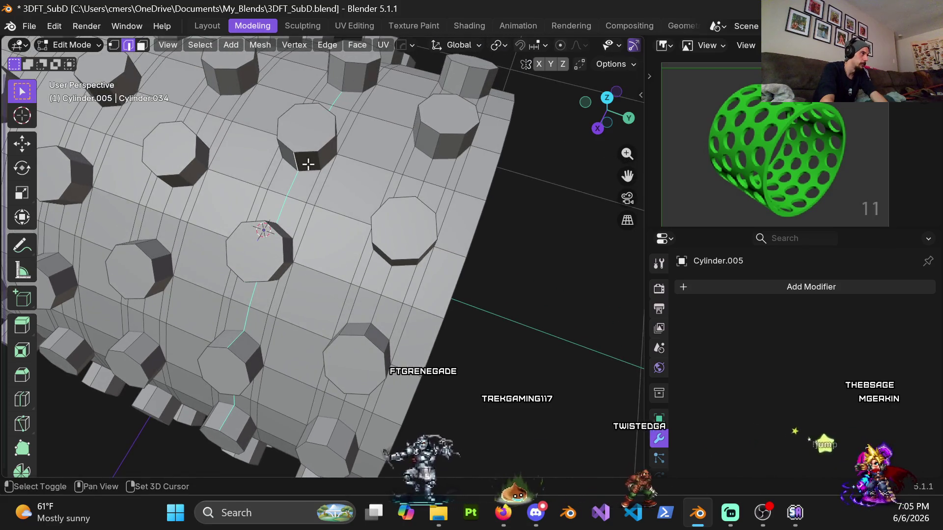
mouse_move(334, 139)
middle_mouse_down()
mouse_move(257, 192)
mouse_move(347, 168)
mouse_move(268, 242)
mouse_move(336, 210)
middle_mouse_up()
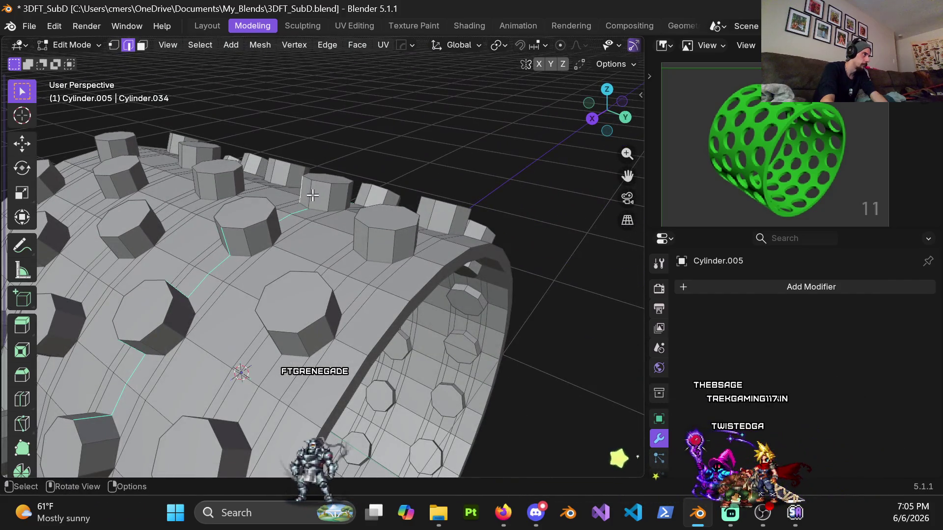
mouse_move(311, 193)
middle_mouse_down()
mouse_move(228, 216)
mouse_move(248, 206)
mouse_move(307, 212)
mouse_move(320, 230)
mouse_move(295, 219)
middle_mouse_up()
middle_click_drag(284, 283, 229, 217)
mouse_move(280, 299)
middle_mouse_down()
mouse_move(389, 329)
mouse_move(293, 301)
mouse_move(274, 280)
mouse_move(330, 280)
mouse_move(293, 243)
middle_mouse_up()
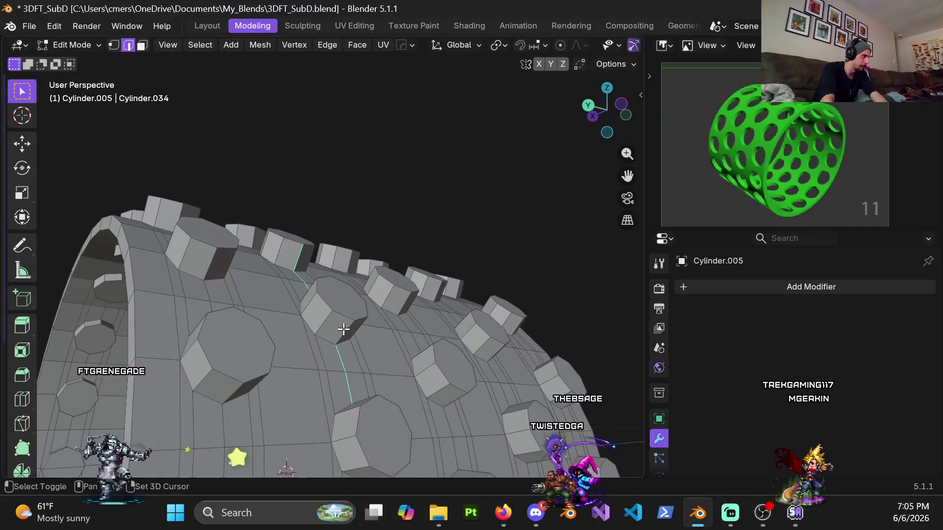
mouse_move(355, 358)
middle_mouse_down()
mouse_move(327, 267)
mouse_move(363, 348)
mouse_move(333, 271)
mouse_move(343, 263)
mouse_move(331, 116)
mouse_move(316, 94)
middle_mouse_up()
mouse_move(337, 263)
middle_mouse_down()
mouse_move(348, 200)
mouse_move(294, 234)
middle_mouse_up()
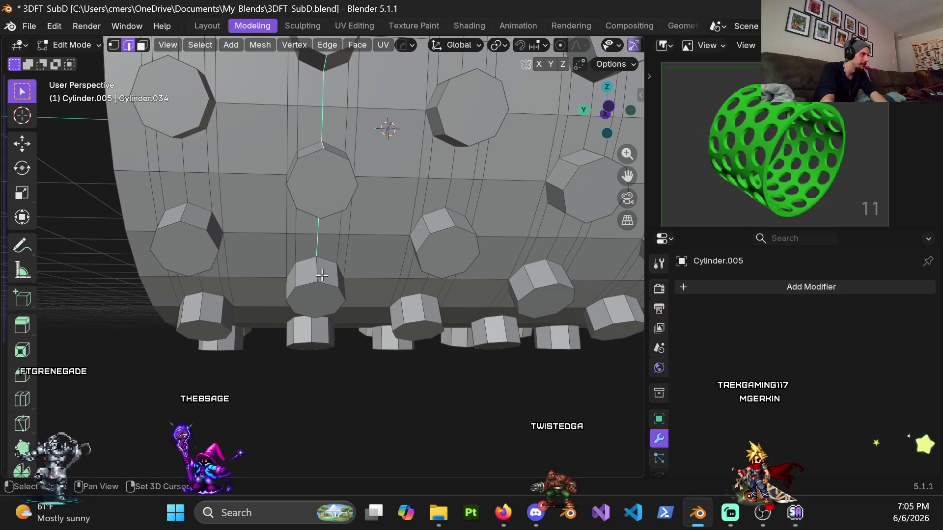
mouse_move(316, 281)
middle_mouse_down()
mouse_move(330, 151)
mouse_move(327, 247)
middle_mouse_up()
mouse_move(307, 319)
middle_mouse_down("shift")
mouse_move(339, 197)
mouse_move(331, 275)
middle_mouse_up("shift")
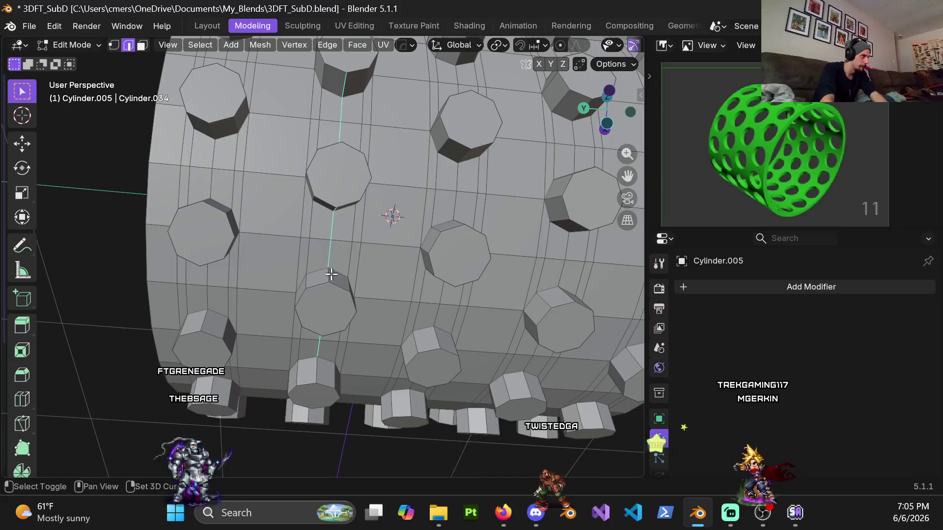
middle_click_drag(327, 329, 342, 211)
middle_click_drag(321, 348, 323, 299)
mouse_move(272, 381)
middle_mouse_down()
mouse_move(319, 344)
mouse_move(334, 317)
mouse_move(332, 333)
mouse_move(354, 318)
mouse_move(333, 408)
mouse_move(305, 239)
mouse_move(310, 299)
middle_mouse_up()
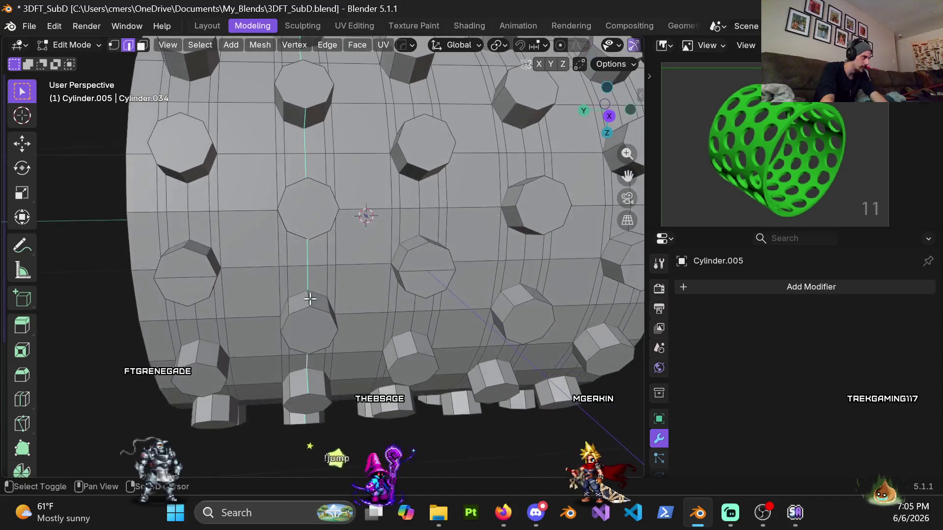
middle_click_drag(314, 353, 302, 280, "shift")
middle_click_drag(295, 316, 290, 260)
scroll(289, 261, "down", 5)
Step: Switch to solid shading and flatten the selected loop to 0 along Y with sy0
key("z")
left_click(414, 316)
scroll(336, 293, "up", 2)
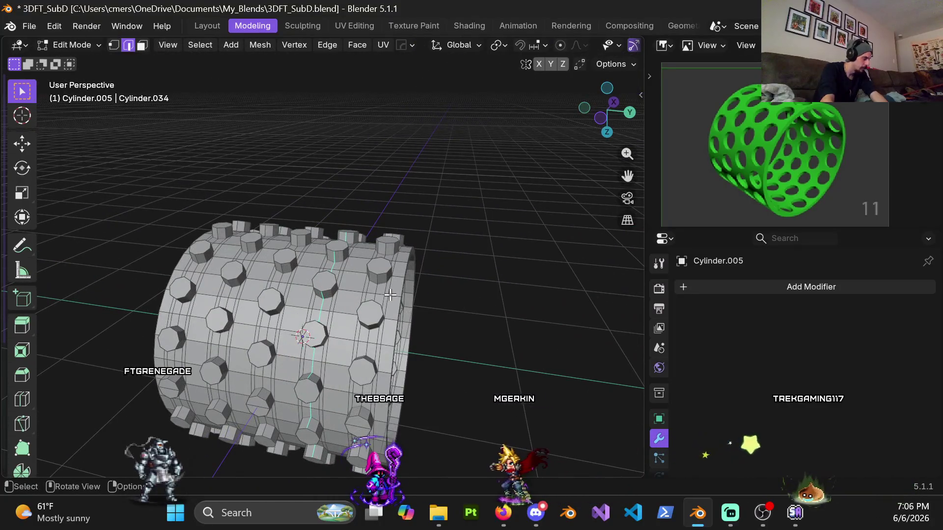
type("sy0")
key("Return")
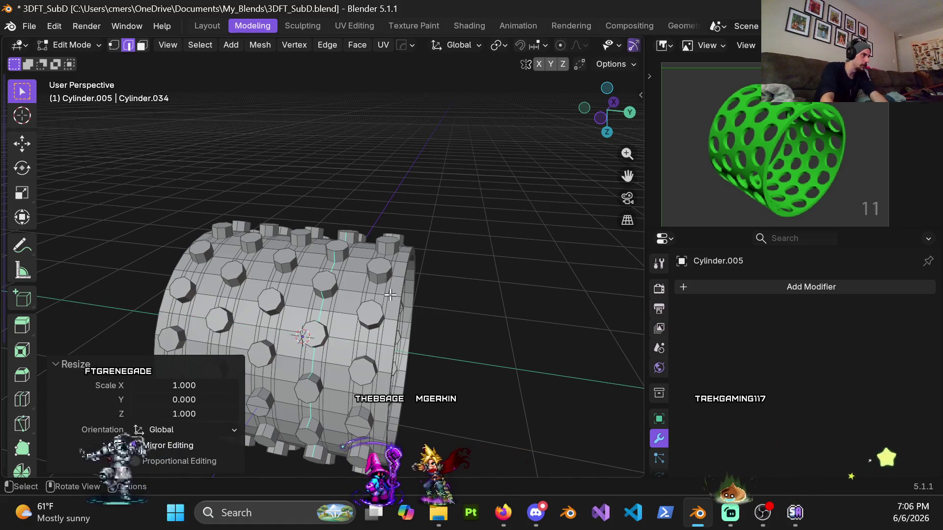
Step: Select the next edge loop around the studded cylinder and inspect it from several angles
scroll(390, 295, "up", 3)
middle_click_drag(393, 299, 426, 312)
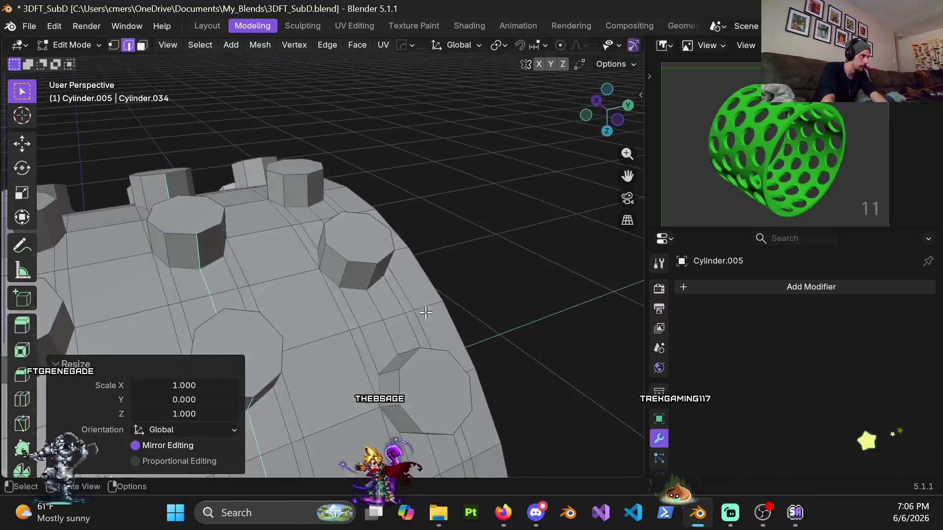
left_click(323, 314, "alt")
middle_click_drag(323, 314, 363, 329)
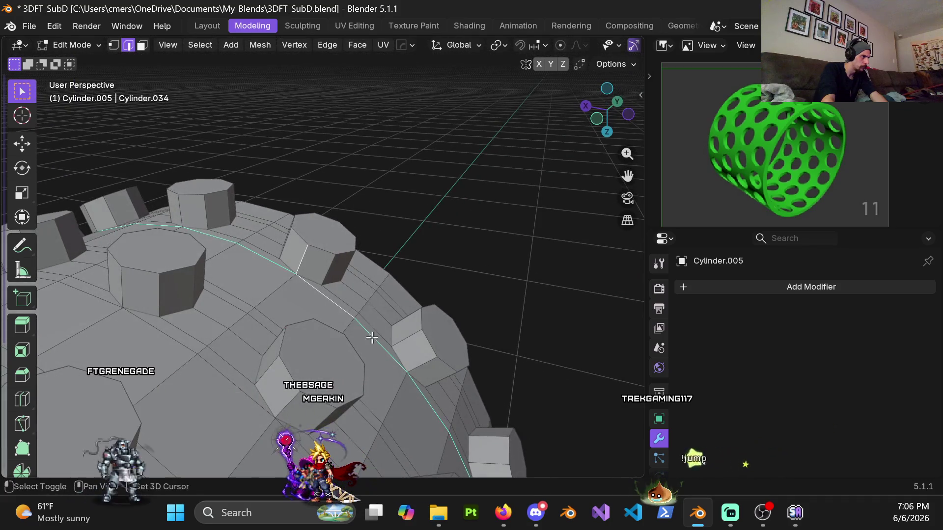
mouse_move(194, 206)
middle_mouse_down()
mouse_move(274, 236)
mouse_move(233, 203)
middle_mouse_up()
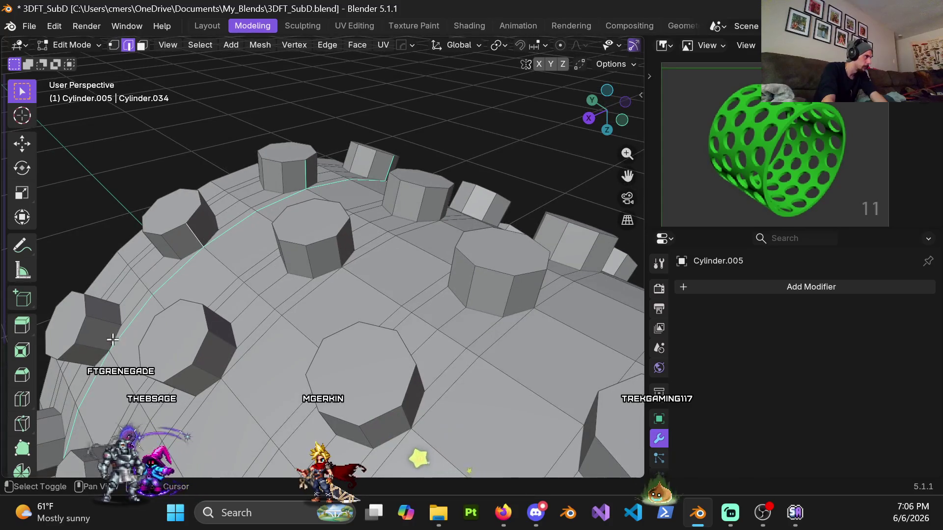
mouse_move(96, 364)
middle_mouse_down("shift")
mouse_move(268, 185)
mouse_move(166, 294)
middle_mouse_up("shift")
mouse_move(180, 330)
middle_mouse_down("shift")
mouse_move(320, 172)
mouse_move(320, 220)
middle_mouse_up("shift")
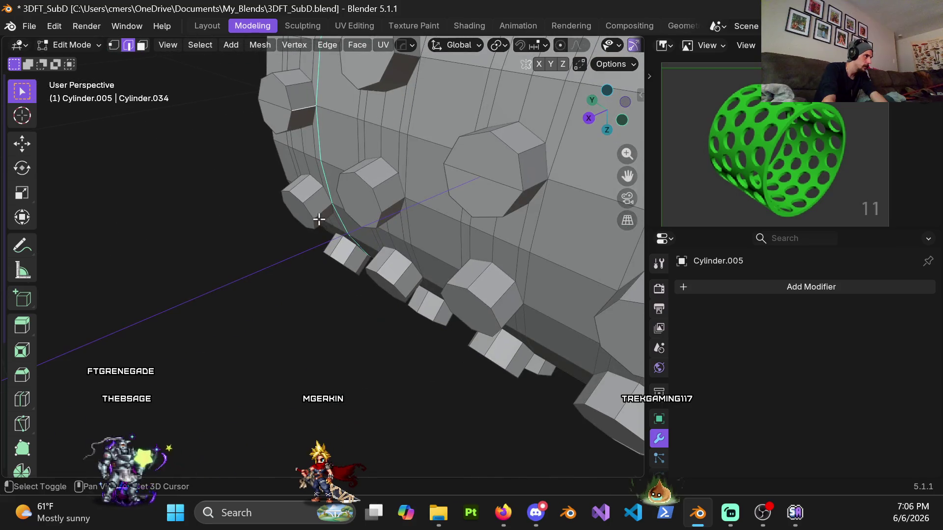
mouse_move(361, 266)
middle_mouse_down()
mouse_move(417, 353)
mouse_move(278, 241)
mouse_move(302, 244)
mouse_move(295, 235)
middle_mouse_up()
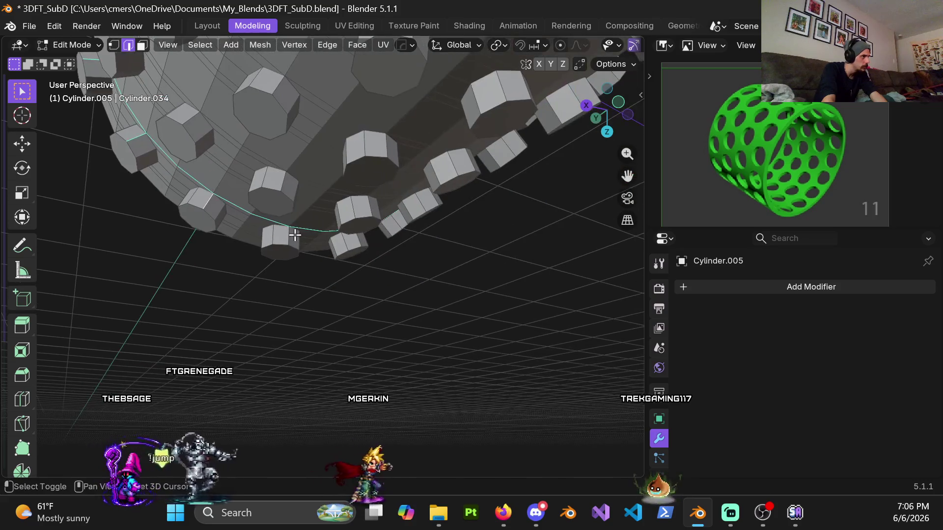
Step: Follow the loop past the studs, then scale it to 0 along Y
scroll(301, 245, "up", 2)
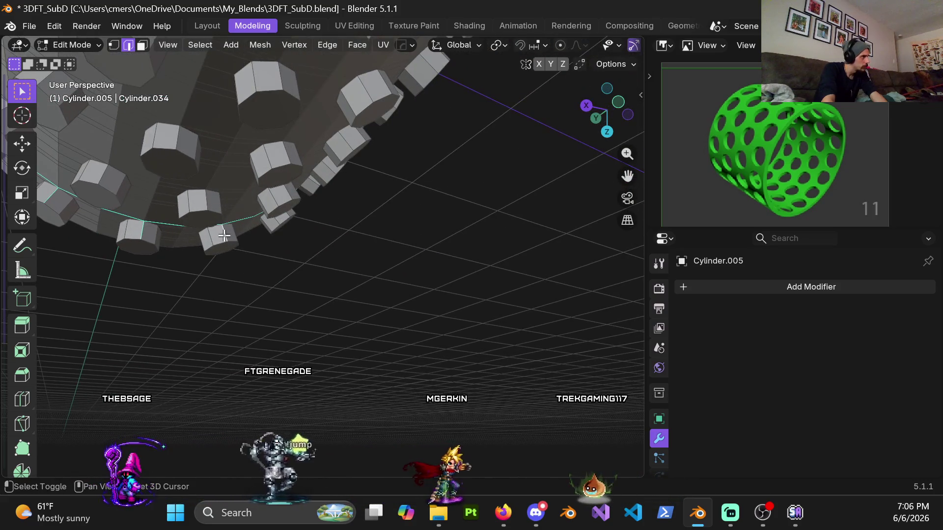
scroll(216, 226, "up", 1)
middle_click_drag(216, 226, 211, 196)
mouse_move(280, 151)
middle_mouse_down("shift")
mouse_move(253, 251)
mouse_move(225, 264)
mouse_move(268, 280)
mouse_move(291, 304)
mouse_move(283, 318)
middle_mouse_up("shift")
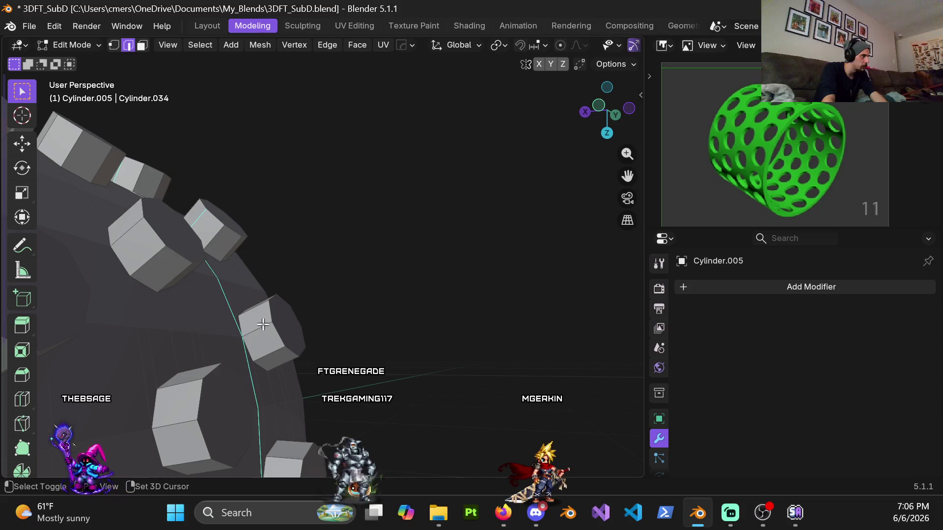
scroll(199, 225, "down", 5)
middle_click_drag(249, 278, 428, 282)
key("y")
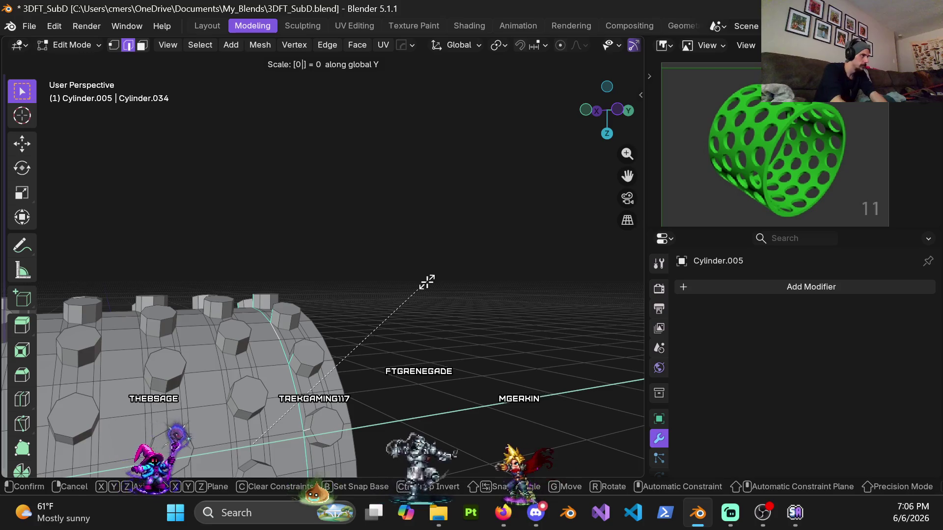
key("Return")
mouse_move(301, 375)
middle_mouse_down("shift")
mouse_move(305, 312)
mouse_move(320, 339)
middle_mouse_up("shift")
Step: Select the next edge loop plus a nearby stud edge, checking it all around the tube
left_click(326, 332, "alt")
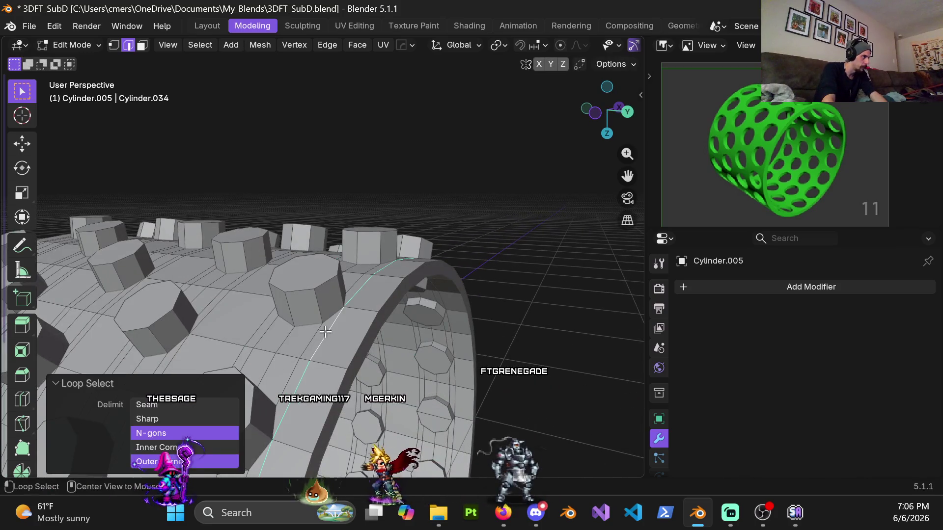
left_click(339, 288, "shift")
middle_click_drag(368, 304, 325, 270)
middle_click_drag(274, 374, 323, 270)
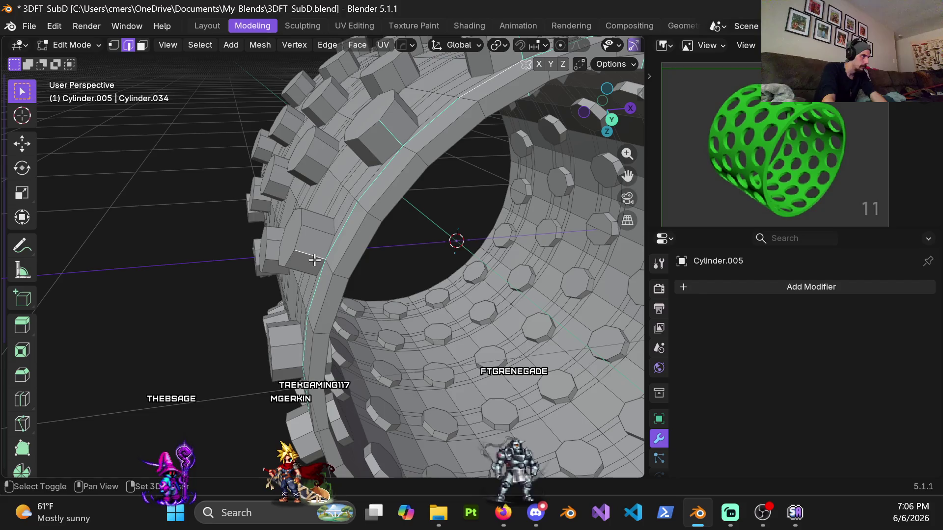
mouse_move(289, 368)
middle_mouse_down()
mouse_move(314, 344)
mouse_move(386, 364)
mouse_move(351, 264)
mouse_move(227, 204)
mouse_move(301, 265)
mouse_move(344, 254)
mouse_move(281, 268)
middle_mouse_up()
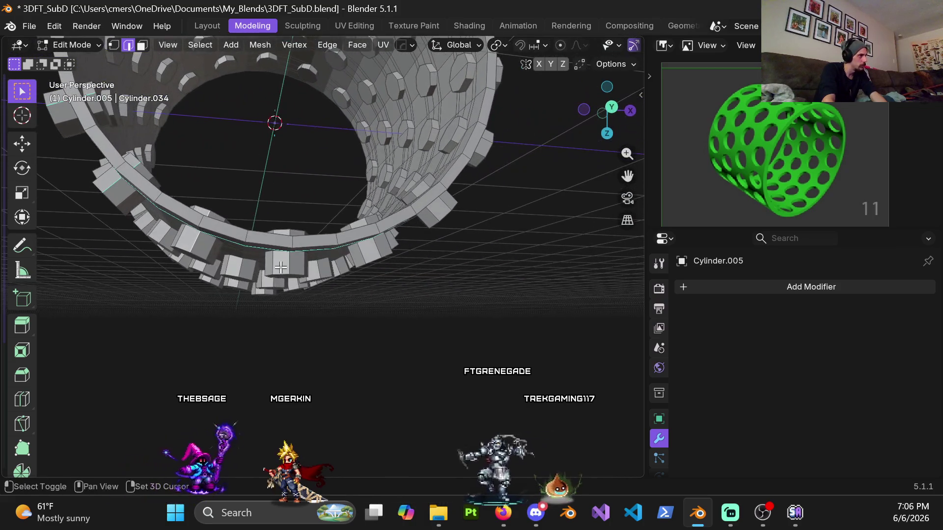
mouse_move(443, 204)
middle_mouse_down()
mouse_move(396, 255)
mouse_move(349, 276)
mouse_move(316, 253)
mouse_move(289, 249)
mouse_move(347, 259)
middle_mouse_up()
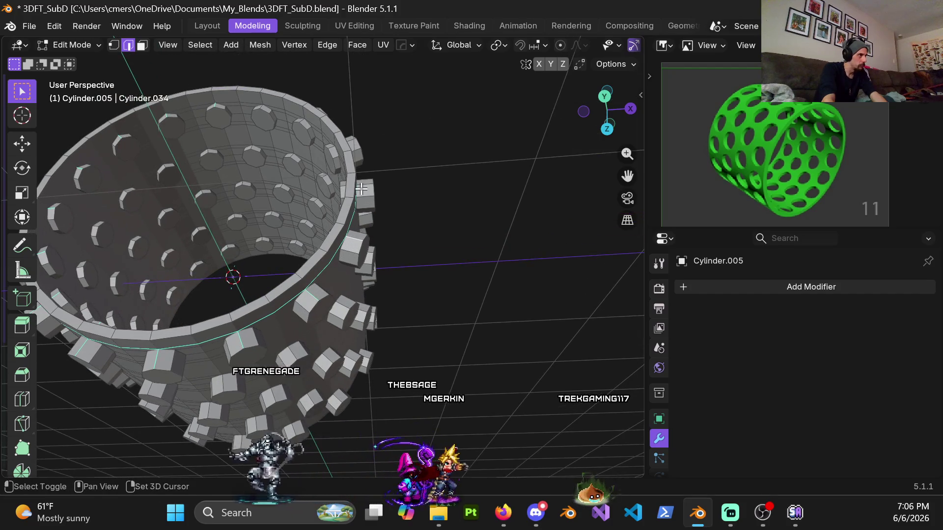
mouse_move(362, 188)
middle_mouse_down()
mouse_move(316, 239)
mouse_move(317, 333)
middle_mouse_up()
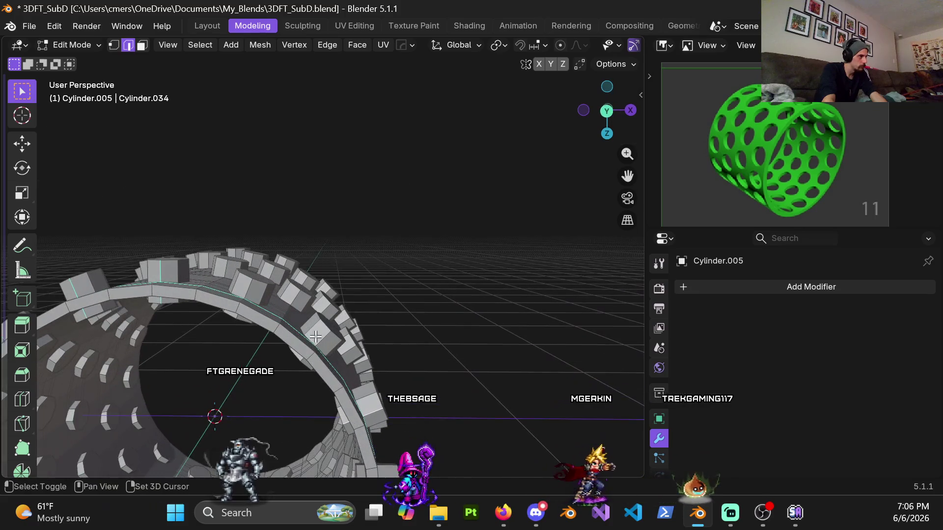
middle_click_drag(248, 290, 256, 378)
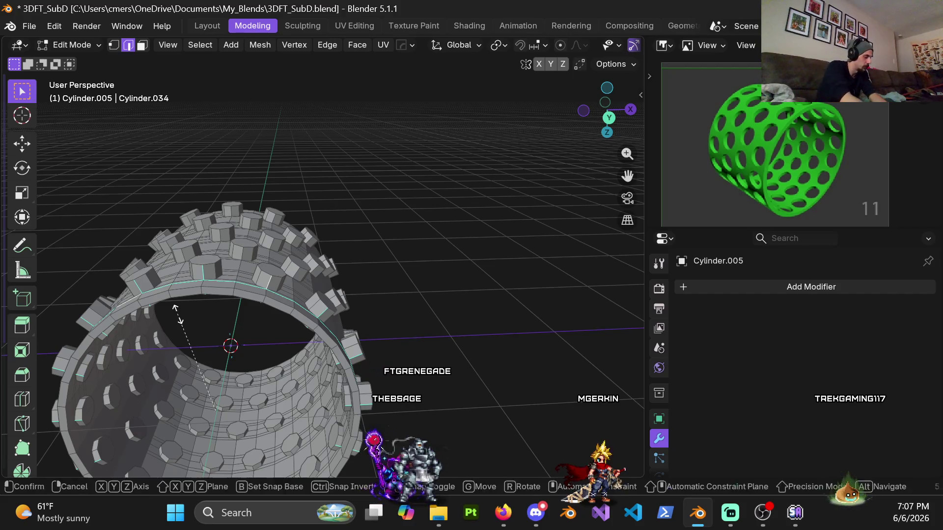
Step: Scale that loop to 0 along Y and pick the following edge loop
key("y")
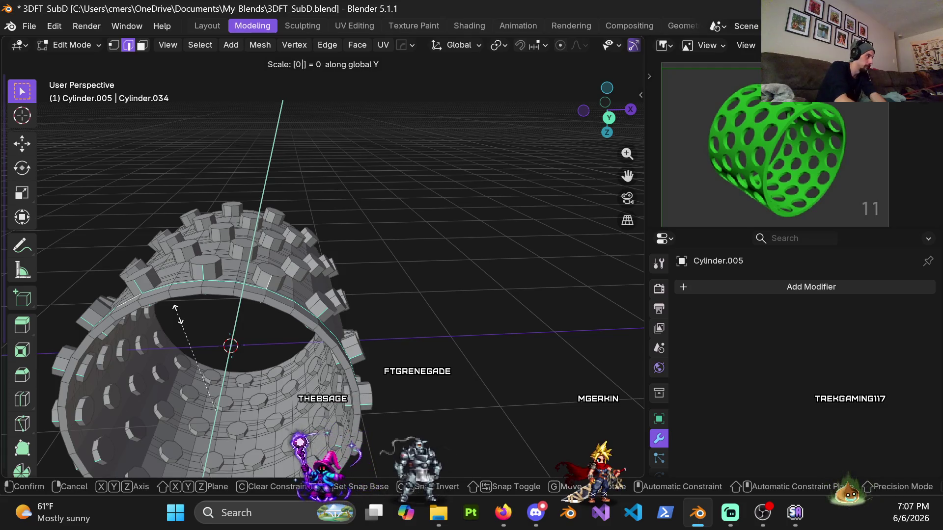
key("Return")
mouse_move(177, 314)
middle_mouse_down()
mouse_move(333, 288)
mouse_move(259, 251)
mouse_move(282, 244)
middle_mouse_up()
left_click(256, 257, "alt")
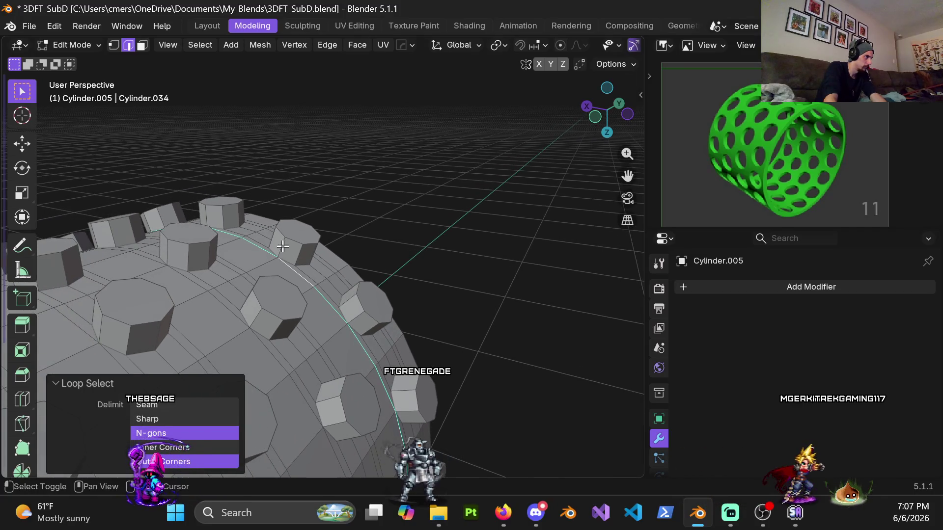
Step: Add a nearby edge to the loop selection and zoom in on the studded surface
left_click(208, 211)
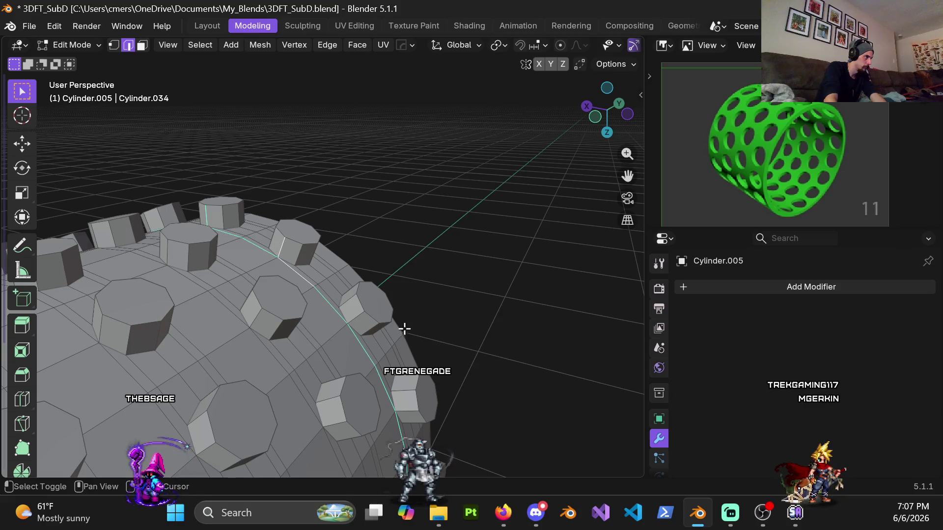
middle_click_drag(225, 269, 343, 289)
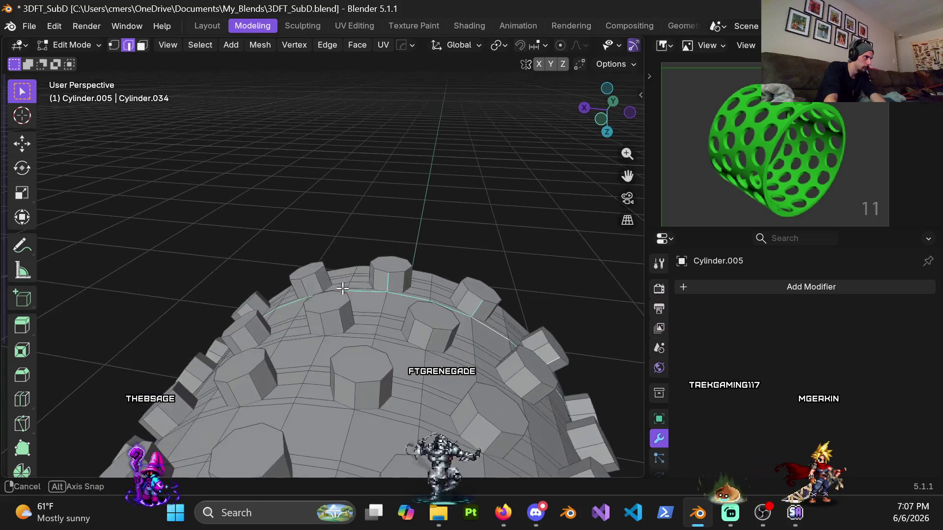
mouse_move(256, 305)
middle_mouse_down()
mouse_move(221, 361)
mouse_move(314, 309)
mouse_move(304, 235)
mouse_move(343, 219)
mouse_move(316, 229)
middle_mouse_up()
mouse_move(341, 295)
middle_mouse_down("ctrl")
mouse_move(226, 219)
mouse_move(248, 209)
mouse_move(310, 229)
mouse_move(314, 241)
mouse_move(247, 219)
middle_mouse_up("ctrl")
mouse_move(317, 203)
middle_mouse_down("shift")
mouse_move(228, 197)
mouse_move(221, 256)
mouse_move(208, 269)
mouse_move(203, 255)
mouse_move(223, 289)
mouse_move(210, 273)
mouse_move(167, 284)
mouse_move(190, 274)
middle_mouse_up("shift")
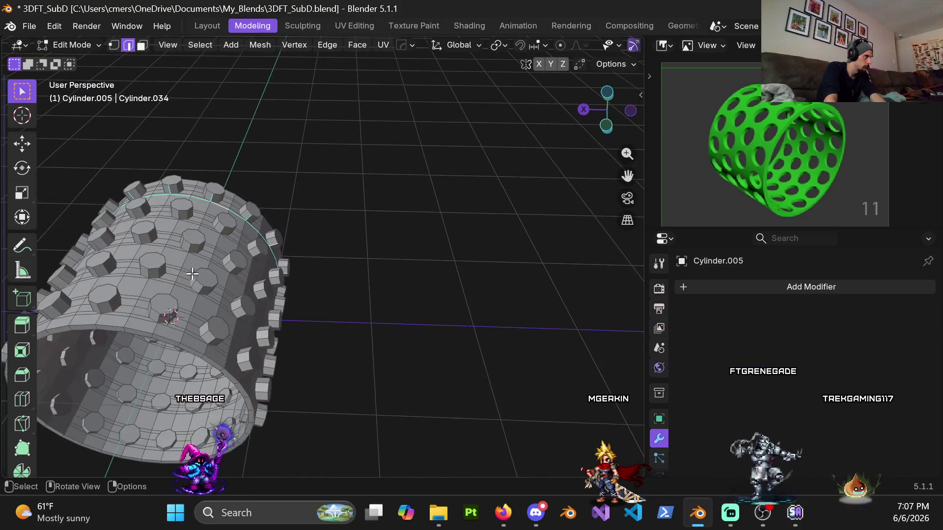
Step: Scale the loop to 0 along Y, review it, and select the next loop
key("s")
key("y")
key("0")
key("Return")
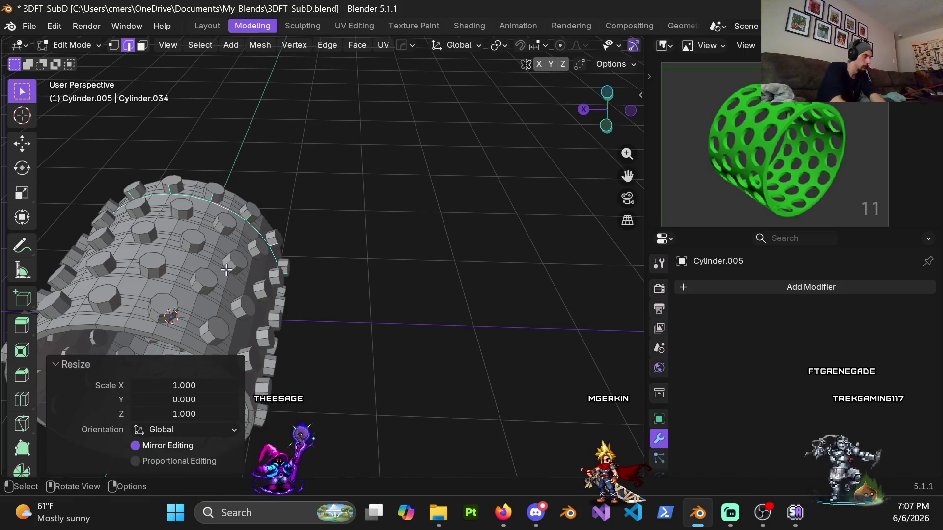
mouse_move(261, 194)
middle_mouse_down()
mouse_move(244, 273)
mouse_move(217, 261)
mouse_move(239, 267)
mouse_move(332, 217)
mouse_move(333, 205)
mouse_move(311, 242)
middle_mouse_up()
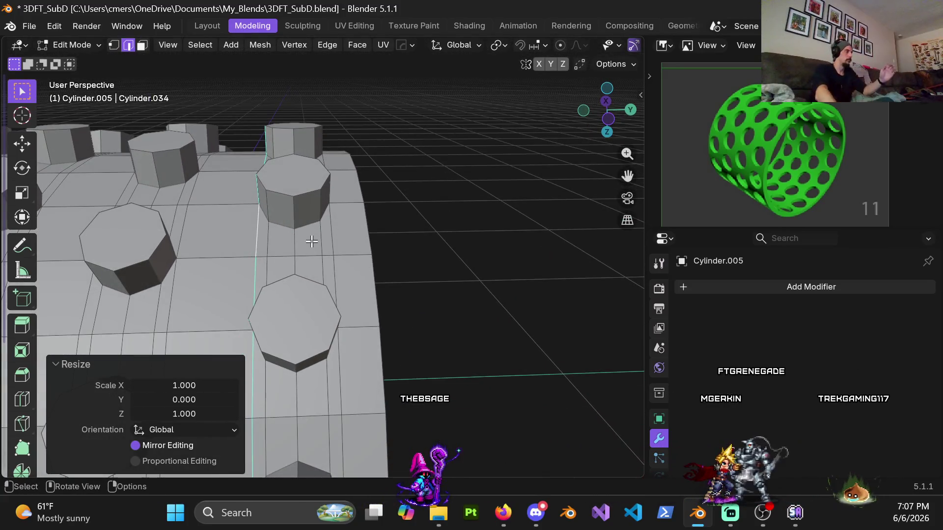
mouse_move(294, 203)
middle_mouse_down()
mouse_move(306, 207)
mouse_move(297, 298)
mouse_move(299, 276)
middle_mouse_up()
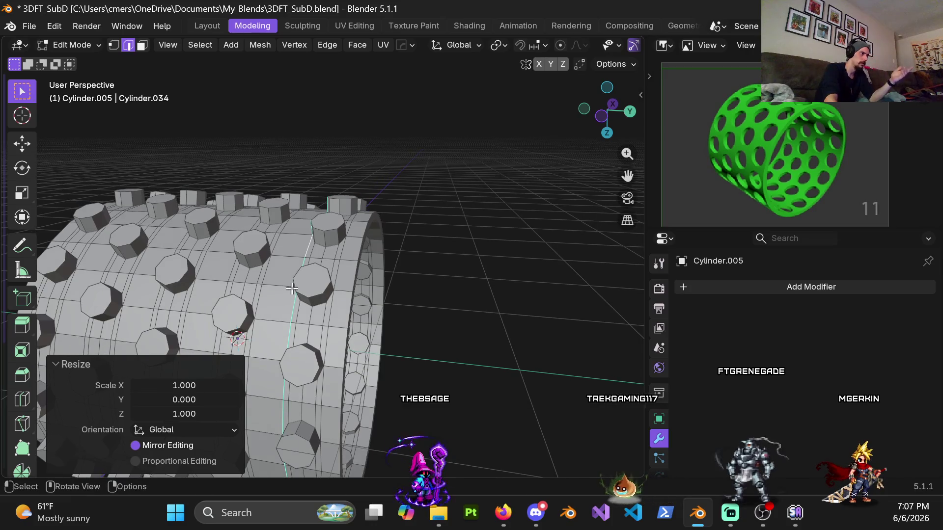
scroll(327, 325, "up", 2)
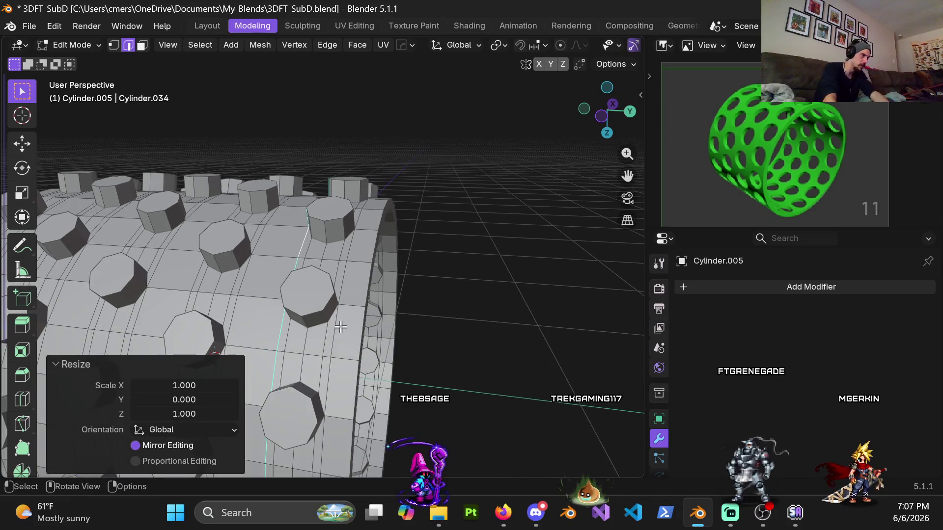
left_click(336, 331, "alt")
middle_click_drag(336, 331, 334, 300)
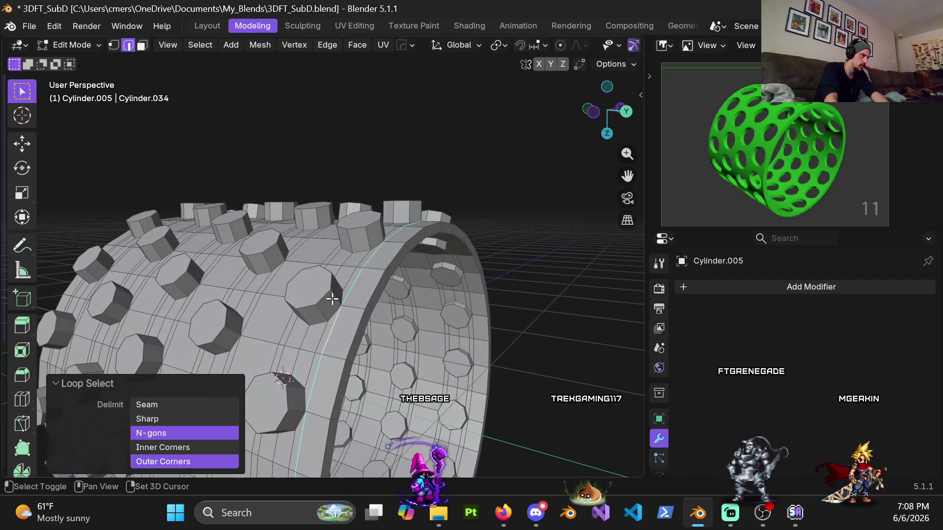
left_click(334, 300, "shift")
middle_click_drag(319, 354, 322, 234, "shift")
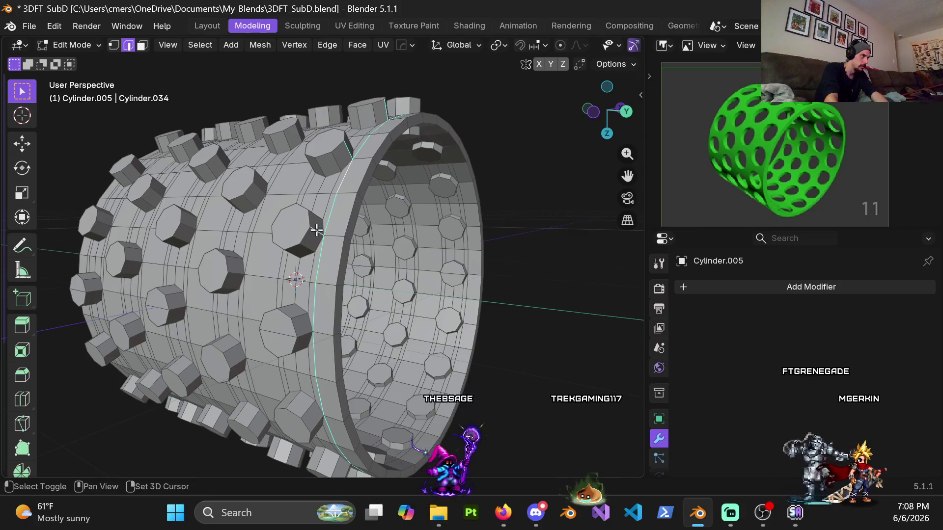
middle_click_drag(304, 332, 301, 250, "shift")
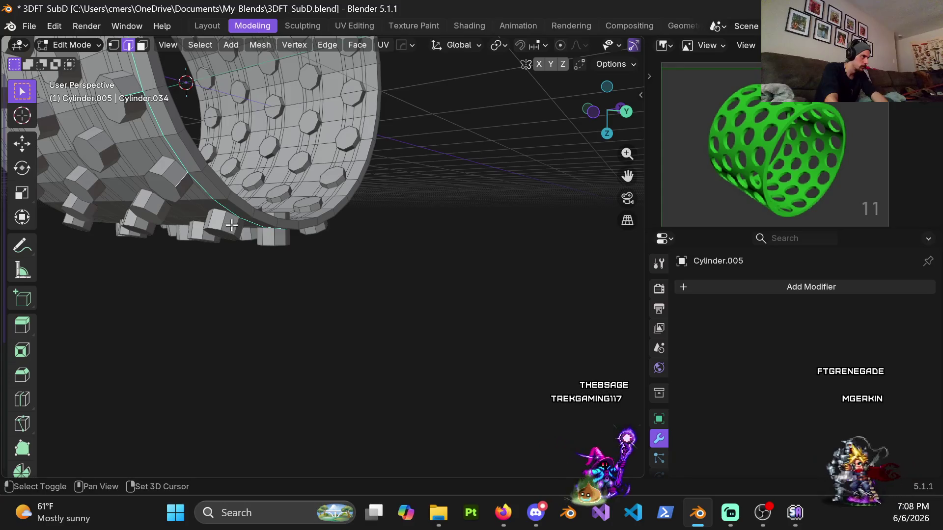
middle_click_drag(282, 238, 329, 218)
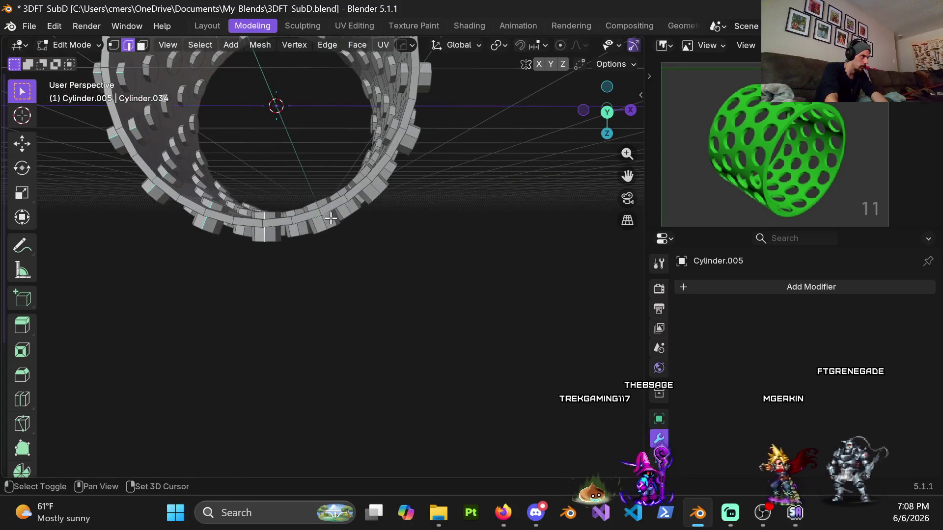
middle_click_drag(392, 174, 352, 240, "shift")
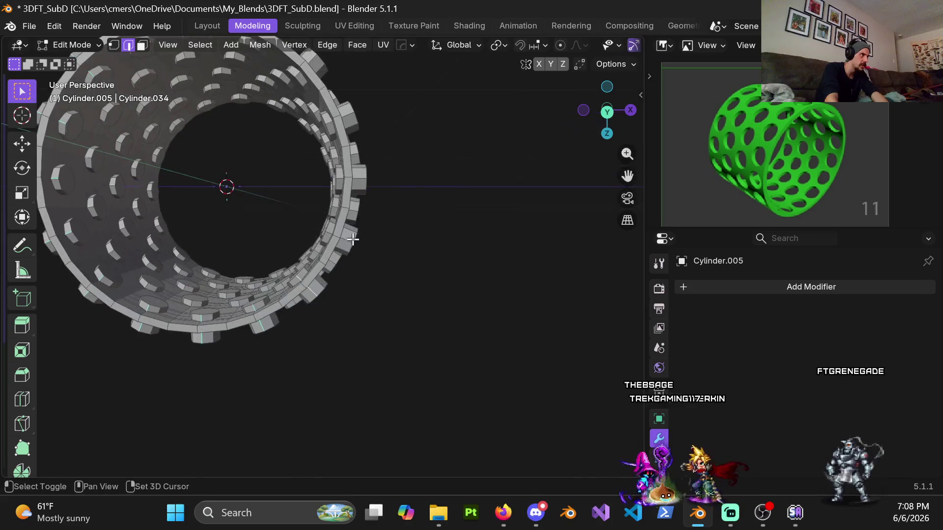
mouse_move(349, 112)
middle_mouse_down("shift")
mouse_move(343, 223)
mouse_move(397, 255)
middle_mouse_up("shift")
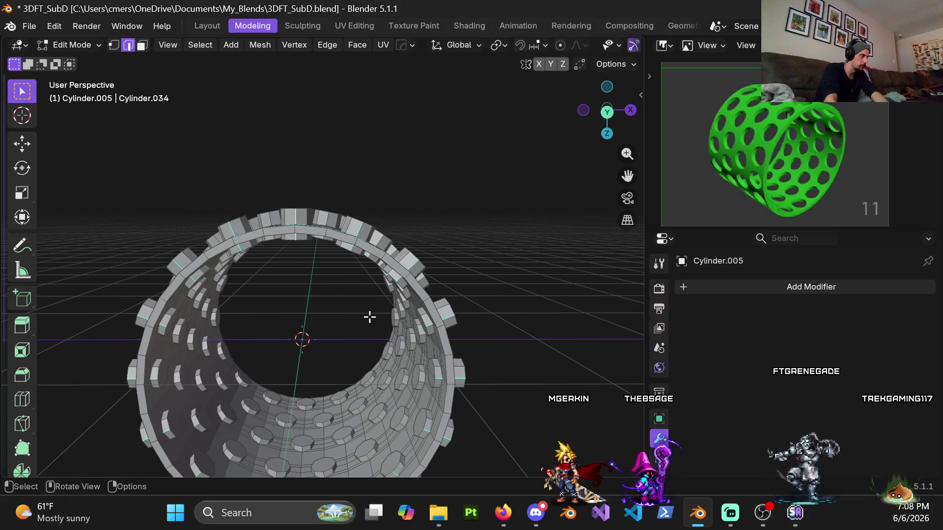
key("s")
key("y")
key("0")
key("Return")
mouse_move(260, 255)
middle_mouse_down()
mouse_move(334, 290)
mouse_move(345, 264)
mouse_move(287, 265)
middle_mouse_up()
left_click(351, 261, "alt")
scroll(286, 265, "down", 3)
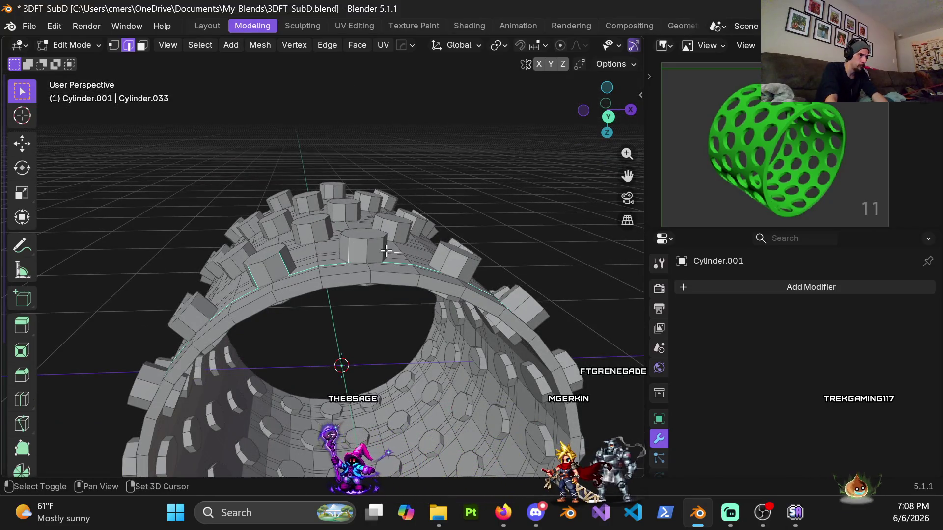
mouse_move(390, 256)
middle_mouse_down()
mouse_move(251, 236)
mouse_move(301, 248)
mouse_move(273, 205)
middle_mouse_up()
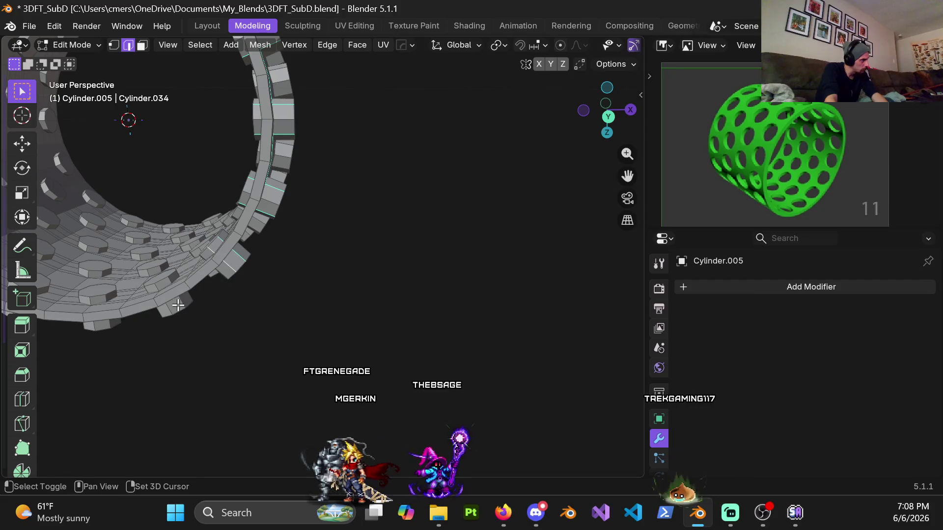
mouse_move(224, 283)
middle_mouse_down()
mouse_move(238, 246)
mouse_move(221, 269)
mouse_move(223, 221)
mouse_move(253, 188)
mouse_move(240, 183)
mouse_move(238, 212)
mouse_move(277, 254)
mouse_move(247, 206)
mouse_move(295, 238)
mouse_move(325, 236)
middle_mouse_up()
Step: Scale the selected ring to Y 0.000 with S, Y, Enter, then select the next edge loop
scroll(362, 234, "up", 3)
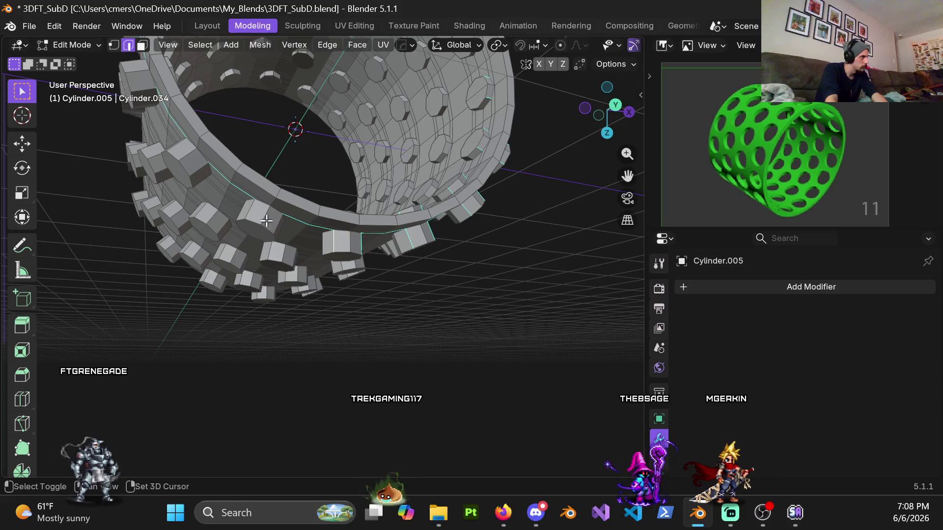
middle_click_drag(260, 217, 297, 244, "shift")
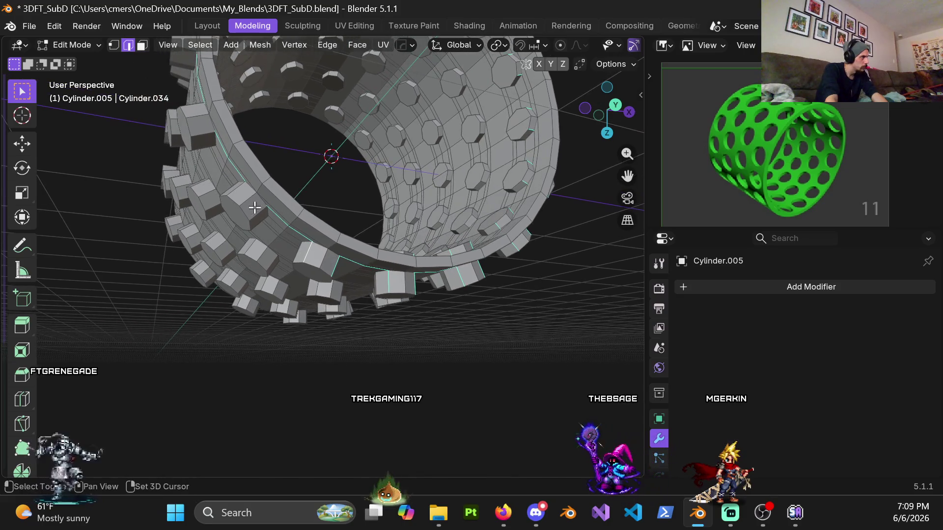
mouse_move(241, 190)
middle_mouse_down("shift")
mouse_move(269, 190)
mouse_move(289, 230)
middle_mouse_up("shift")
mouse_move(276, 160)
middle_mouse_down()
mouse_move(303, 204)
mouse_move(280, 238)
mouse_move(281, 263)
middle_mouse_up()
key("s")
key("y")
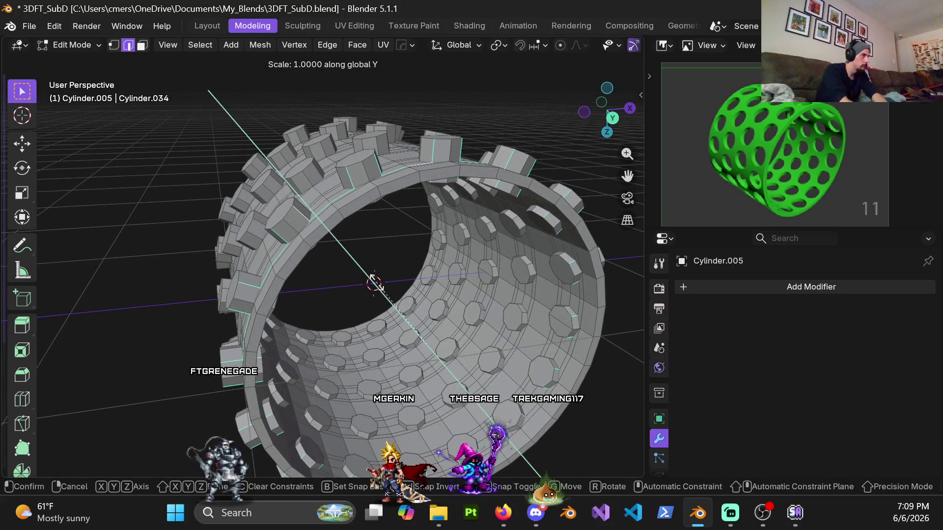
key("Return")
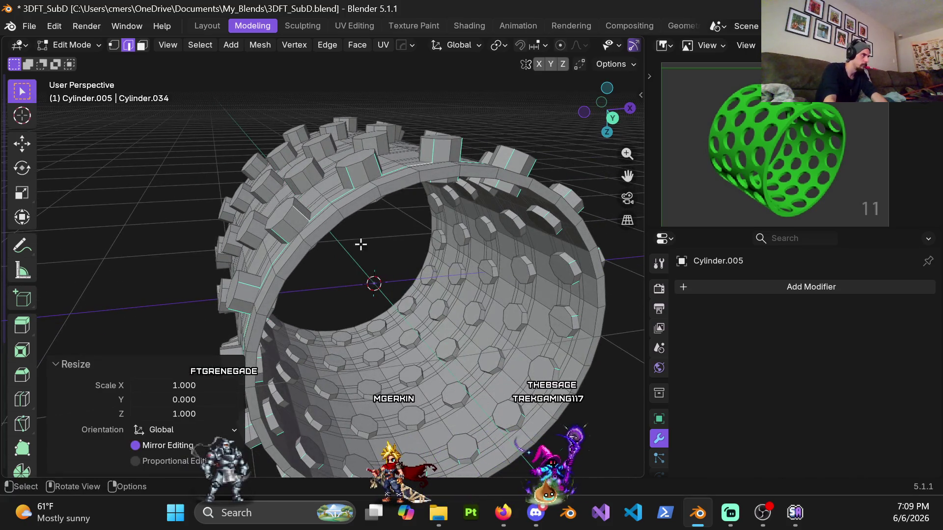
scroll(343, 243, "up", 5)
mouse_move(406, 248)
middle_mouse_down()
mouse_move(255, 258)
mouse_move(316, 267)
middle_mouse_up()
left_click(255, 258, "alt")
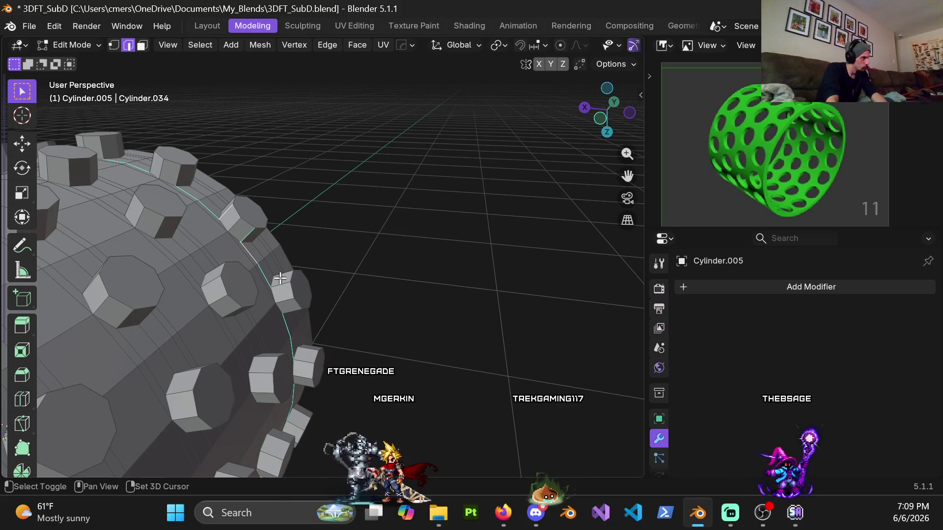
Step: Zoom in on the studs and select the edge loop on Cylinder.005
middle_click_drag(290, 307, 283, 264, "shift")
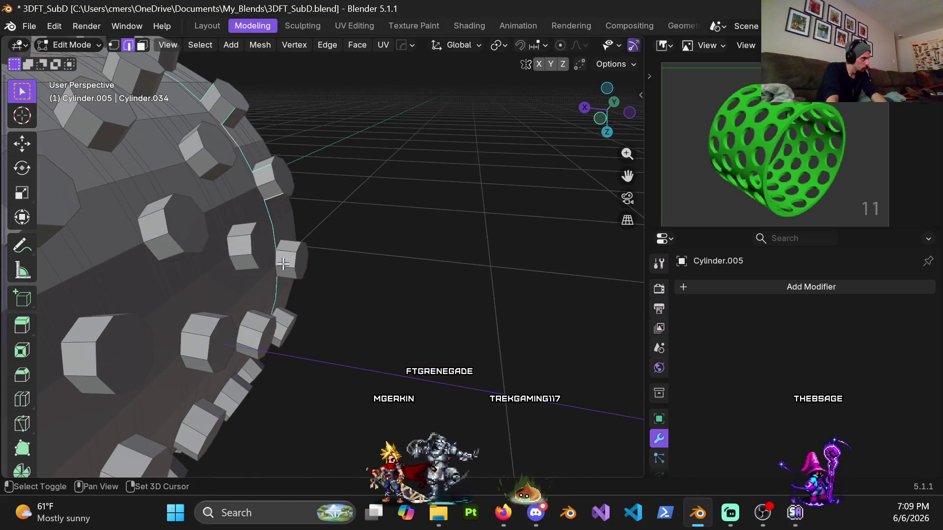
mouse_move(296, 299)
middle_mouse_down("shift")
mouse_move(278, 234)
mouse_move(193, 218)
middle_mouse_up("shift")
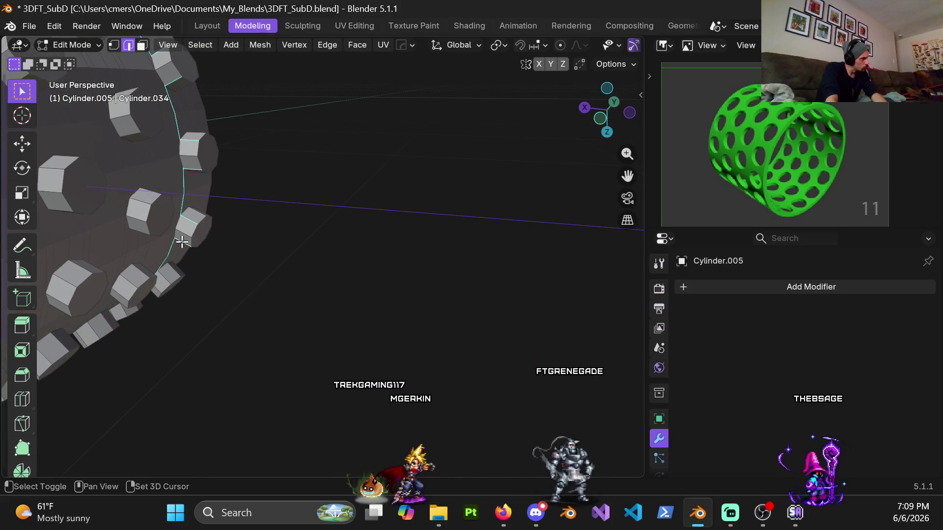
scroll(234, 190, "up", 4)
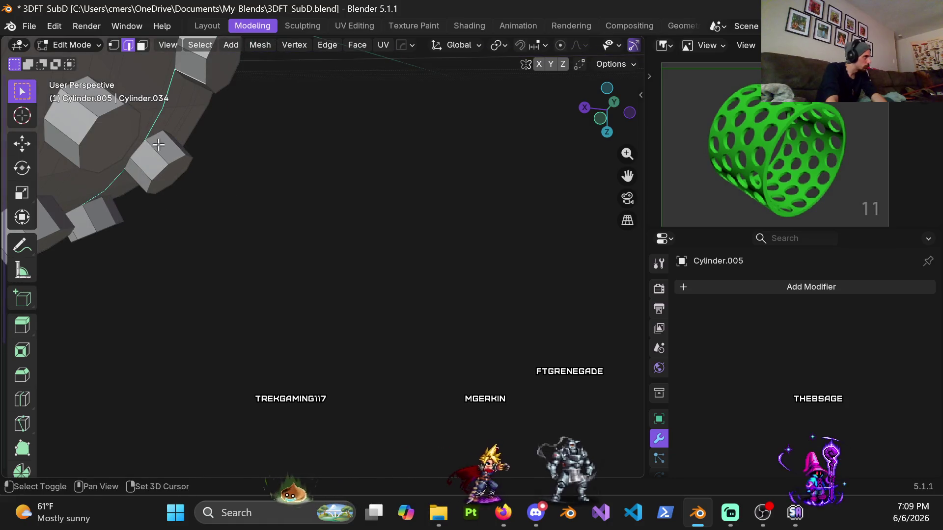
mouse_move(131, 205)
middle_mouse_down("shift")
mouse_move(258, 107)
mouse_move(116, 153)
mouse_move(196, 152)
middle_mouse_up("shift")
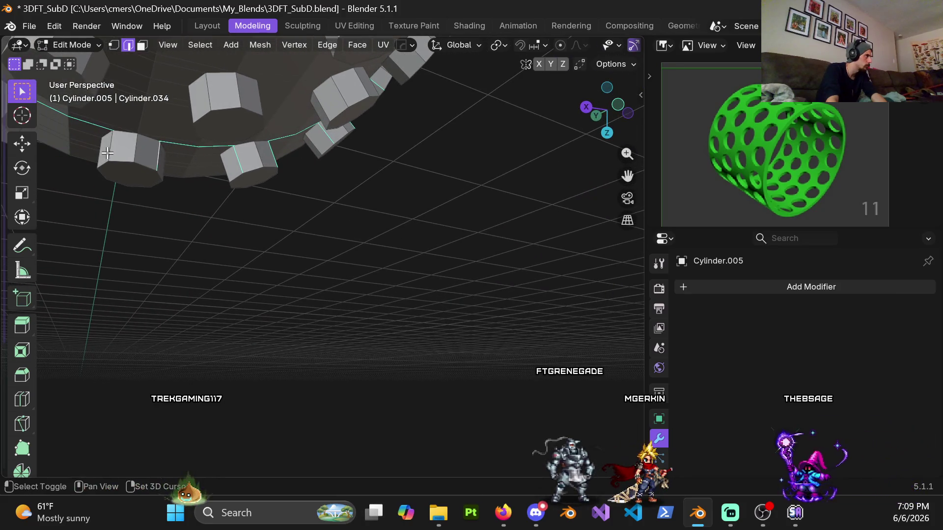
scroll(107, 154, "up", 1)
middle_click_drag(107, 153, 208, 180, "shift")
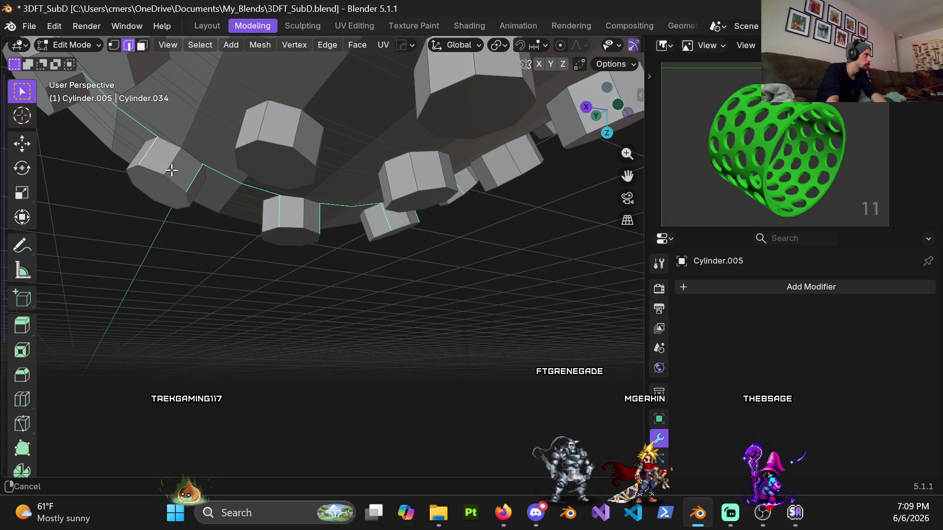
scroll(158, 160, "up", 1)
middle_click_drag(158, 159, 200, 195, "shift")
scroll(147, 152, "up", 1)
mouse_move(147, 153)
middle_mouse_down("shift")
mouse_move(235, 168)
mouse_move(242, 154)
middle_mouse_up("shift")
scroll(243, 225, "up", 1)
left_click(237, 211)
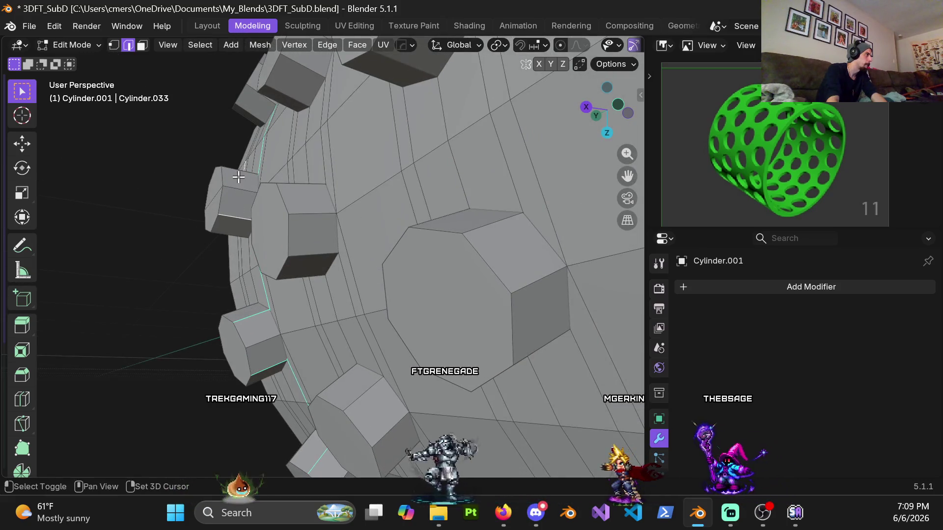
left_click(242, 178)
Step: Pull back over the whole cylinder, scale the loop to 0 on Y, and select the next one
scroll(243, 184, "down", 5)
mouse_move(244, 175)
middle_mouse_down()
mouse_move(268, 247)
mouse_move(250, 313)
middle_mouse_up()
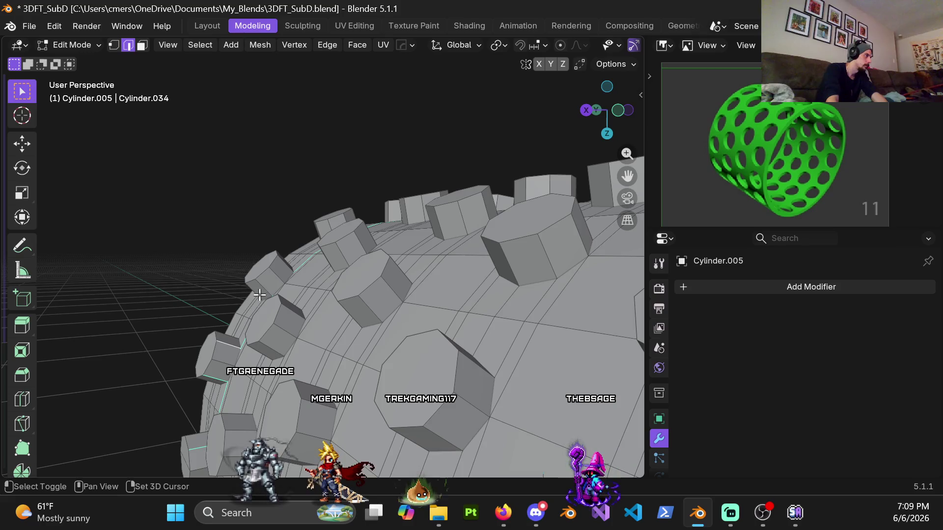
middle_click_drag(290, 270, 283, 270)
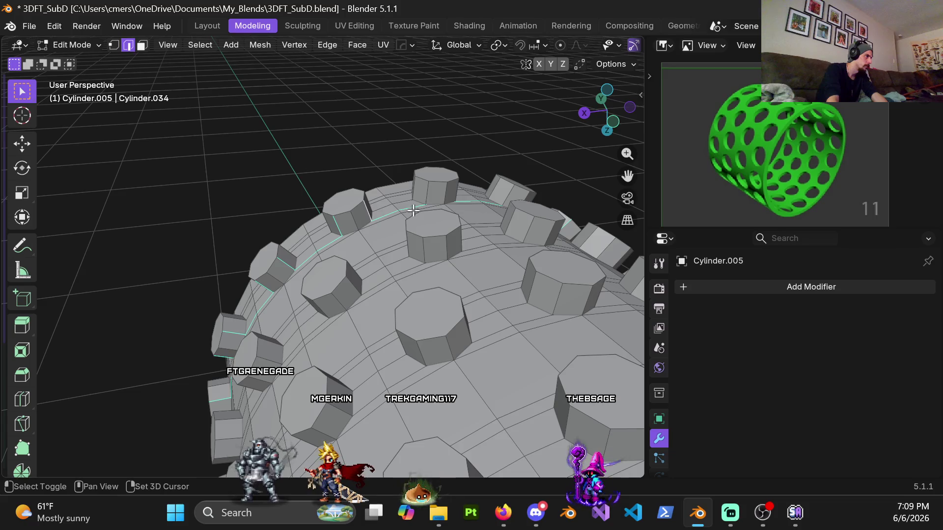
middle_click_drag(453, 201, 184, 243, "shift")
key("s")
key("y")
key("0")
key("Return")
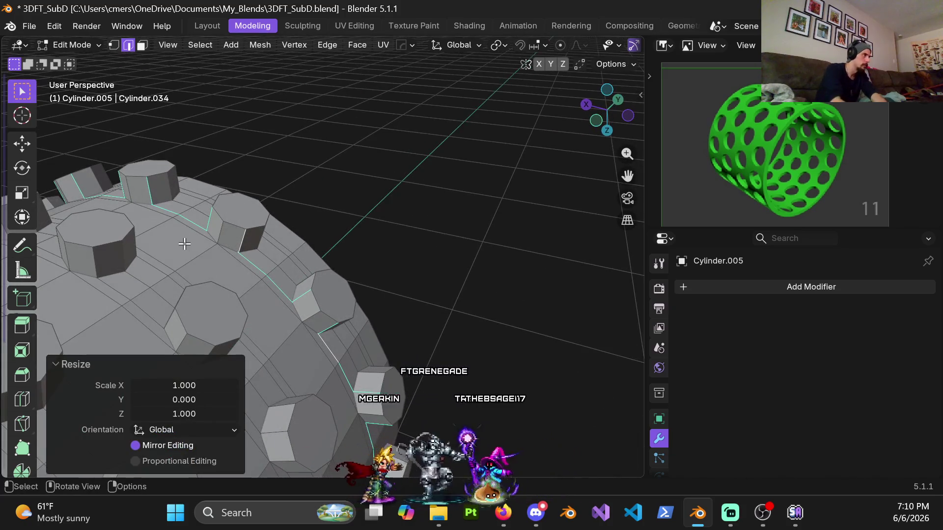
left_click(256, 232, "alt")
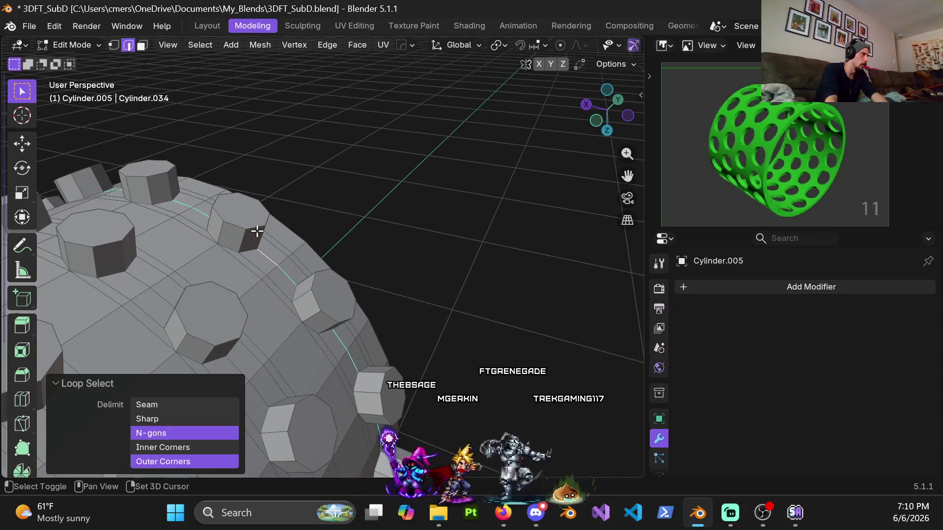
Step: Add a short edge beside a stud to complete the loop, following it up the mesh
left_click(257, 234, "shift")
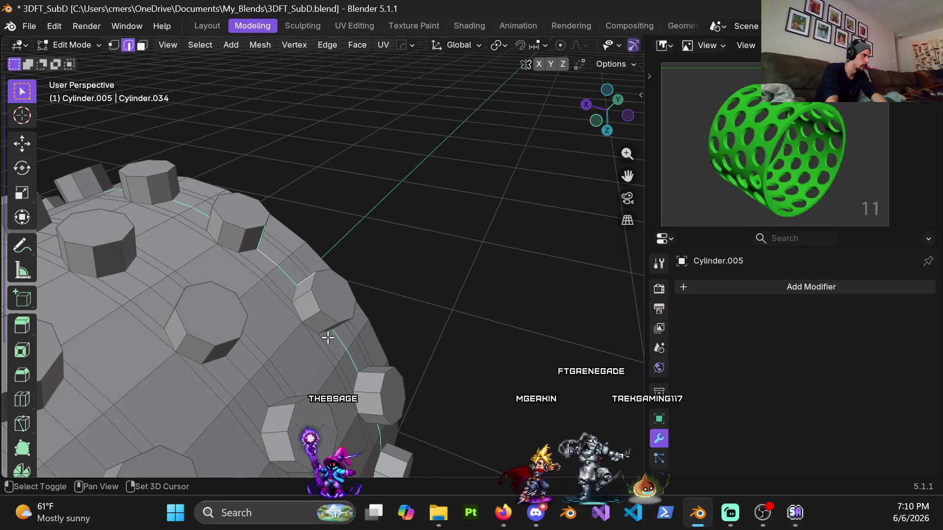
middle_click_drag(328, 337, 298, 305, "shift")
mouse_move(342, 353)
middle_mouse_down("shift")
mouse_move(312, 335)
mouse_move(311, 290)
middle_mouse_up("shift")
mouse_move(305, 351)
middle_mouse_down("shift")
mouse_move(295, 180)
mouse_move(289, 242)
middle_mouse_up("shift")
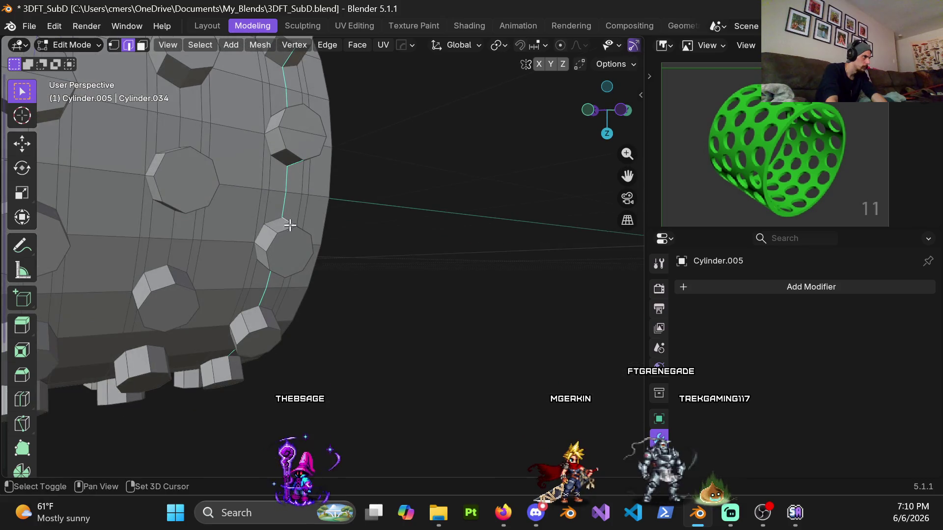
middle_click_drag(266, 311, 285, 247)
mouse_move(281, 306)
middle_mouse_down("shift")
mouse_move(266, 267)
mouse_move(252, 276)
mouse_move(273, 219)
mouse_move(349, 202)
mouse_move(325, 217)
middle_mouse_up("shift")
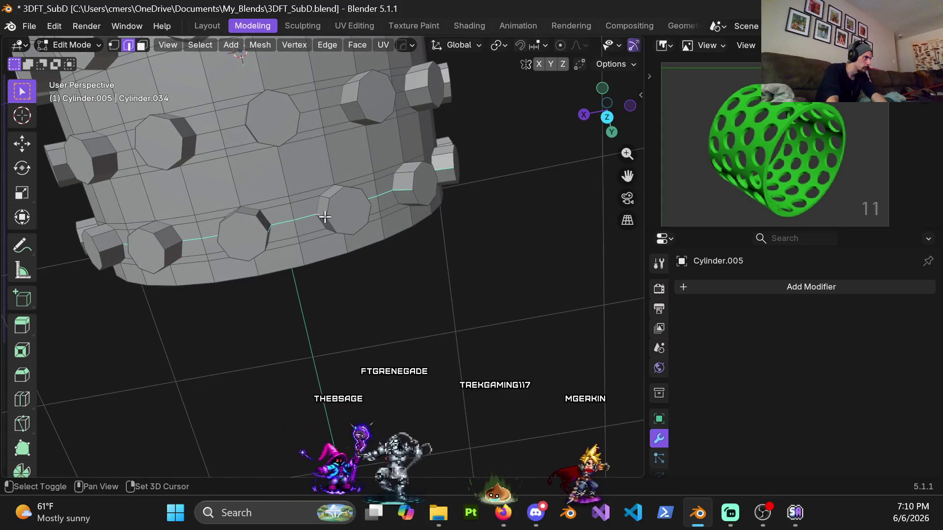
scroll(325, 217, "down", 4, "ctrl")
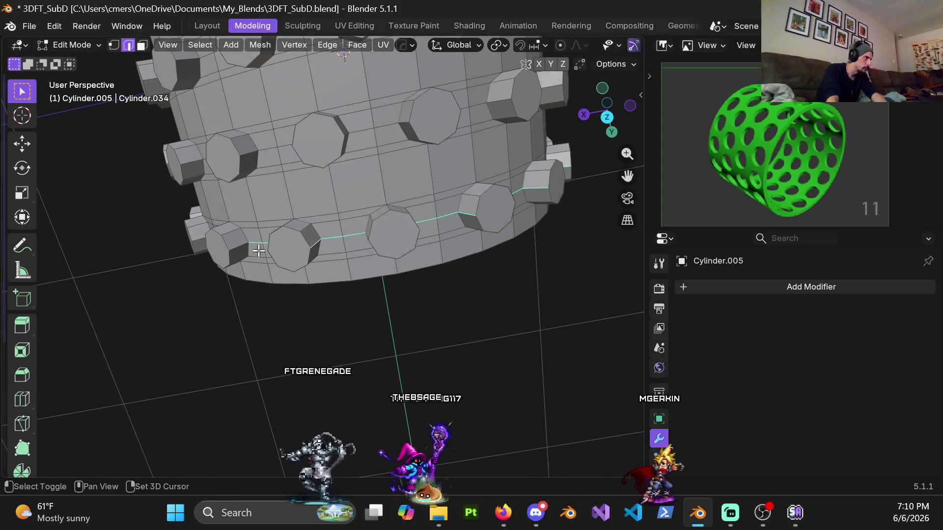
Step: Check the loop's path around the cylinder, then scale it to 0 along Y with sy0
mouse_move(238, 245)
middle_mouse_down()
mouse_move(368, 244)
mouse_move(369, 252)
mouse_move(335, 240)
mouse_move(393, 255)
mouse_move(442, 290)
mouse_move(430, 291)
middle_mouse_up()
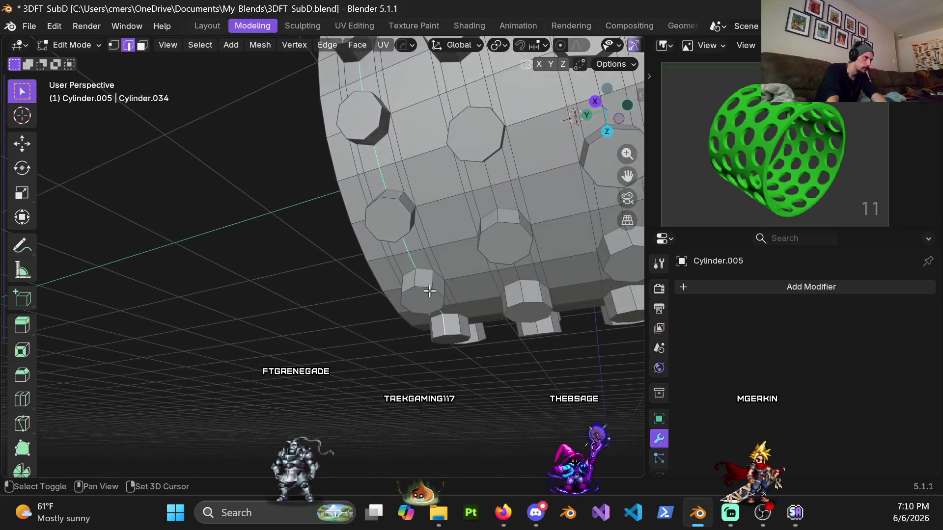
mouse_move(394, 211)
middle_mouse_down("shift")
mouse_move(378, 257)
mouse_move(351, 171)
mouse_move(342, 174)
mouse_move(355, 223)
mouse_move(343, 211)
mouse_move(338, 165)
mouse_move(349, 245)
mouse_move(357, 173)
middle_mouse_up("shift")
middle_click_drag(374, 95, 324, 294)
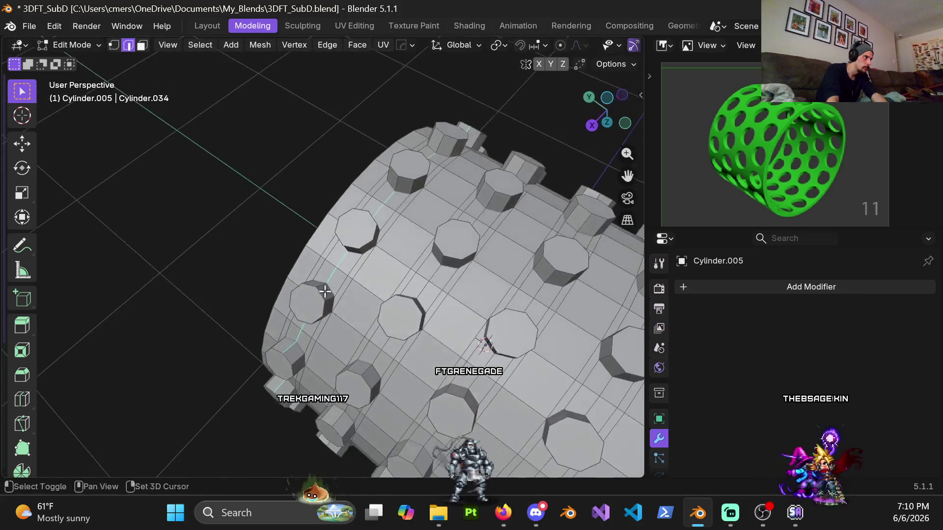
middle_click_drag(398, 193, 303, 281)
middle_click_drag(413, 226, 127, 188)
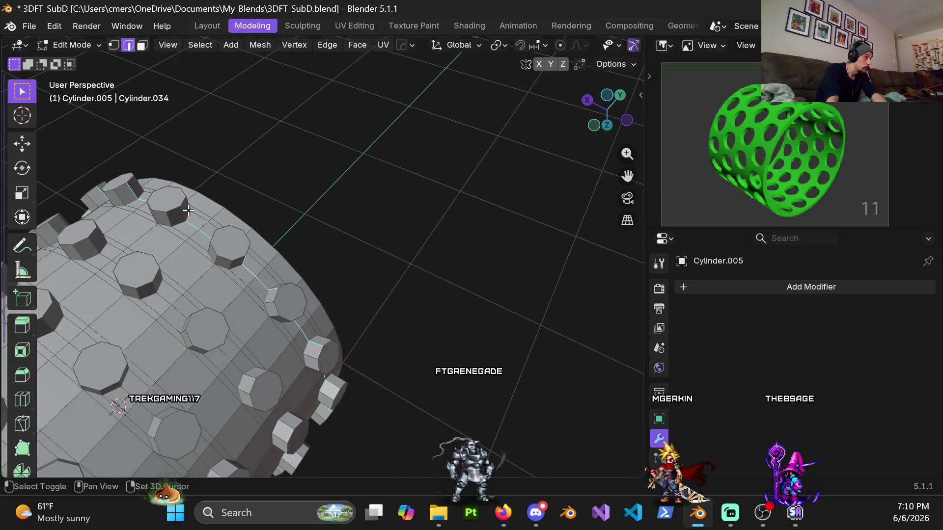
mouse_move(184, 212)
middle_mouse_down()
mouse_move(141, 238)
mouse_move(278, 261)
mouse_move(333, 283)
mouse_move(178, 261)
mouse_move(261, 259)
mouse_move(396, 280)
middle_mouse_up()
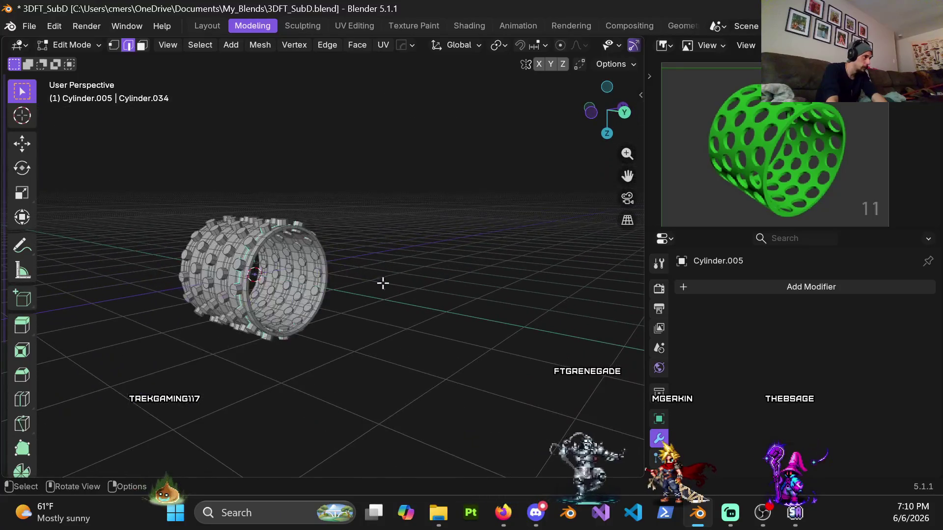
type("sy0")
key("Return")
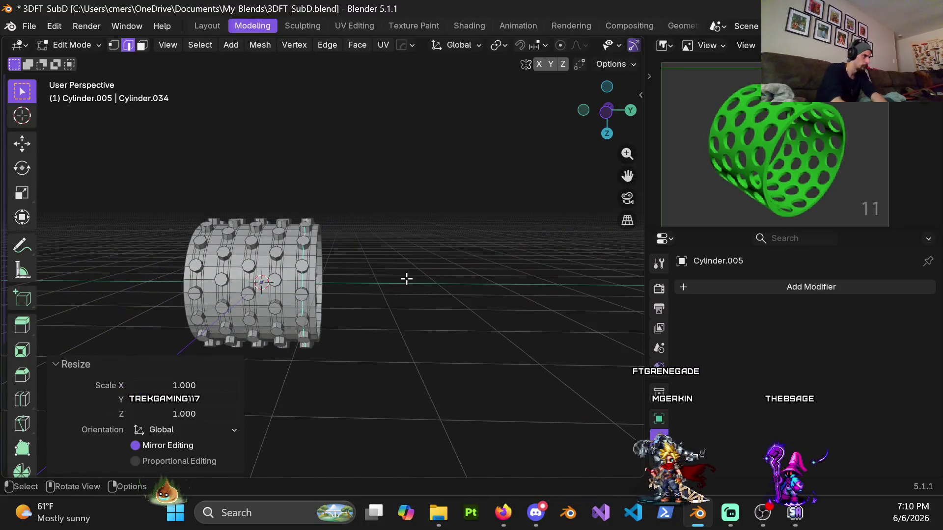
Step: Mirror the mesh via Y with Ctrl+M, return to Object Mode, and deselect everything
key("ctrl+m")
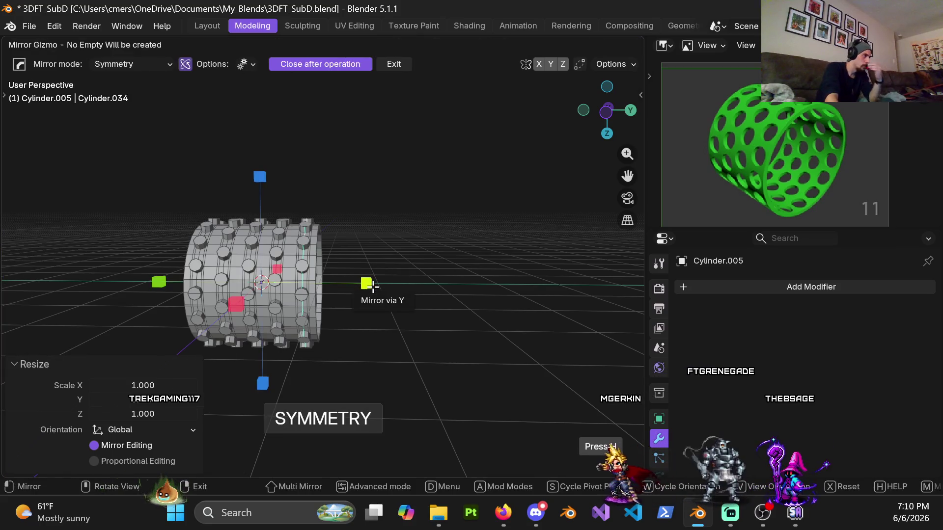
left_click(372, 287)
middle_click_drag(357, 302, 366, 282)
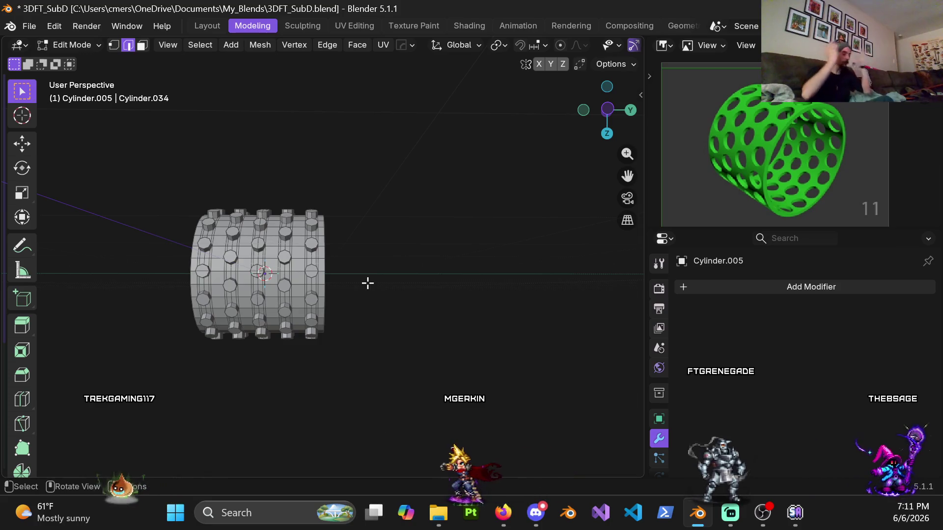
middle_click_drag(205, 256, 491, 288)
key("Tab")
mouse_move(292, 270)
middle_mouse_down()
mouse_move(383, 246)
mouse_move(326, 225)
mouse_move(358, 241)
mouse_move(367, 267)
mouse_move(394, 272)
mouse_move(303, 260)
middle_mouse_up()
left_click(382, 245)
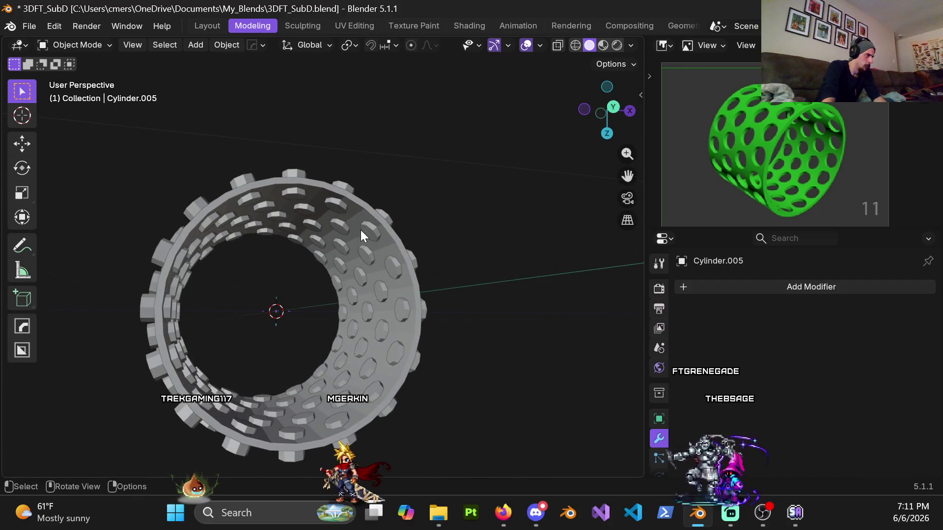
Step: Add a Boolean modifier to the ring with Cylinder.005 as cutter and apply it
left_click(363, 208)
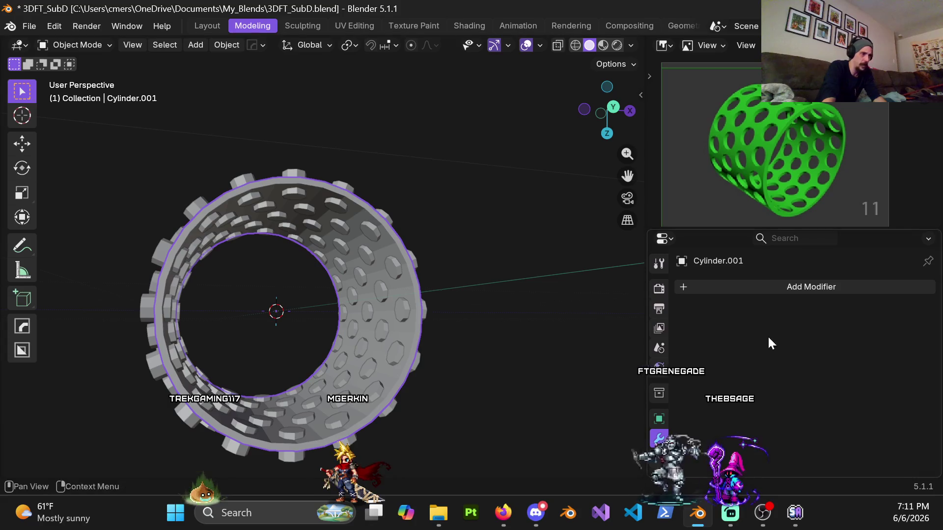
left_click(698, 285)
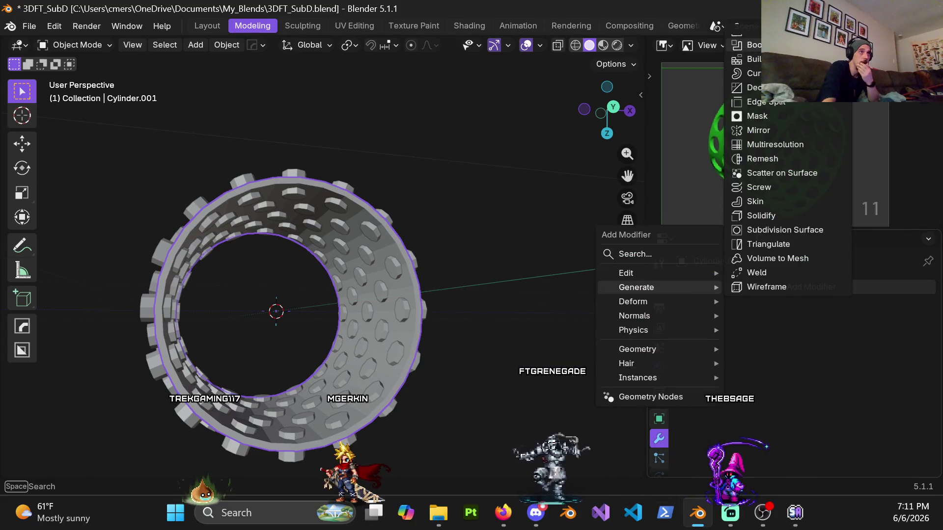
left_click(752, 44)
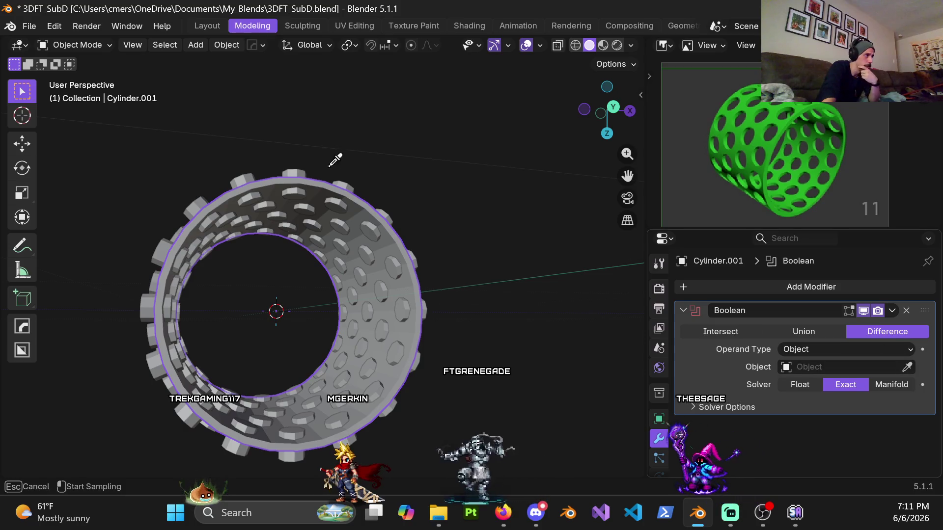
mouse_move(432, 91)
middle_mouse_down()
mouse_move(403, 156)
mouse_move(397, 114)
mouse_move(379, 252)
mouse_move(375, 184)
middle_mouse_up()
key("Escape")
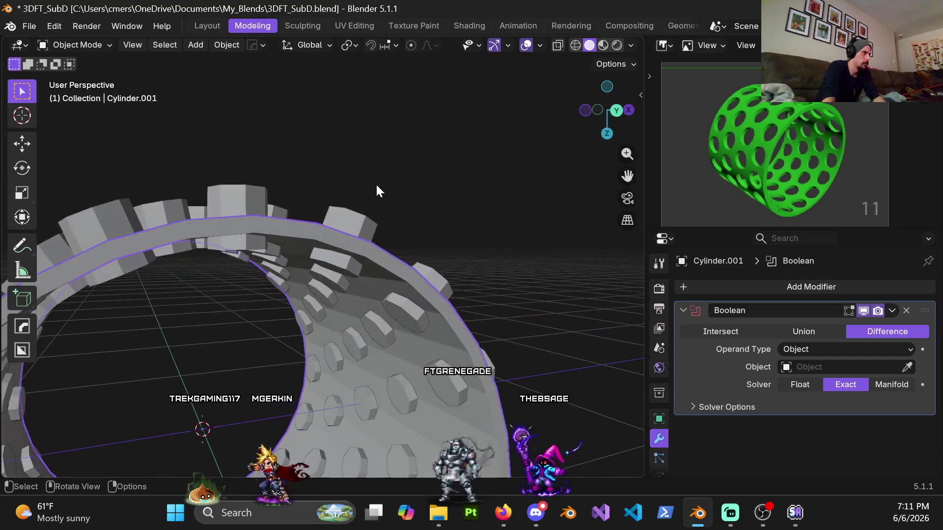
left_click(909, 366)
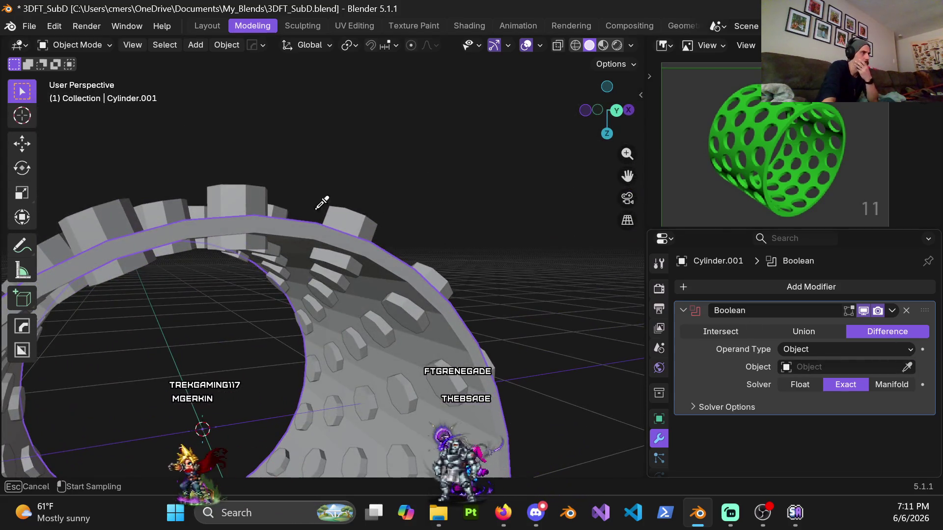
left_click(357, 217)
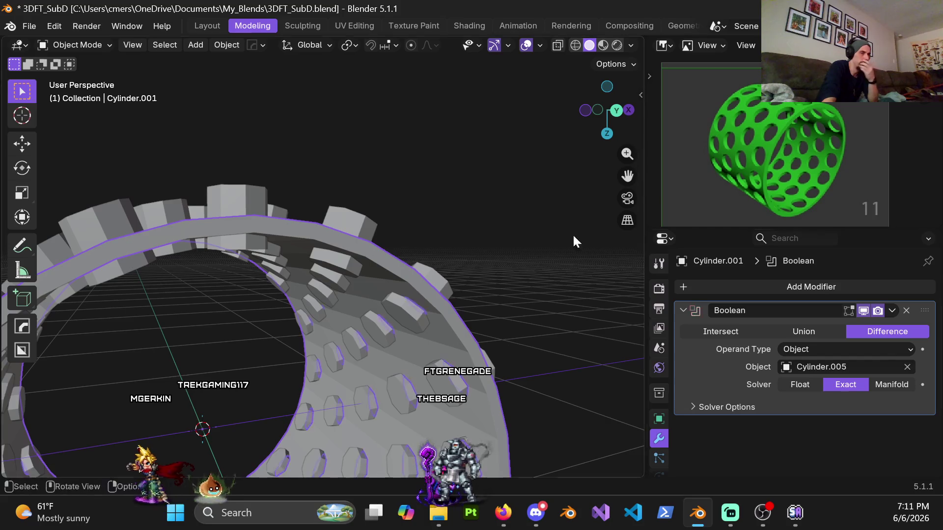
left_click(894, 313)
left_click(847, 322)
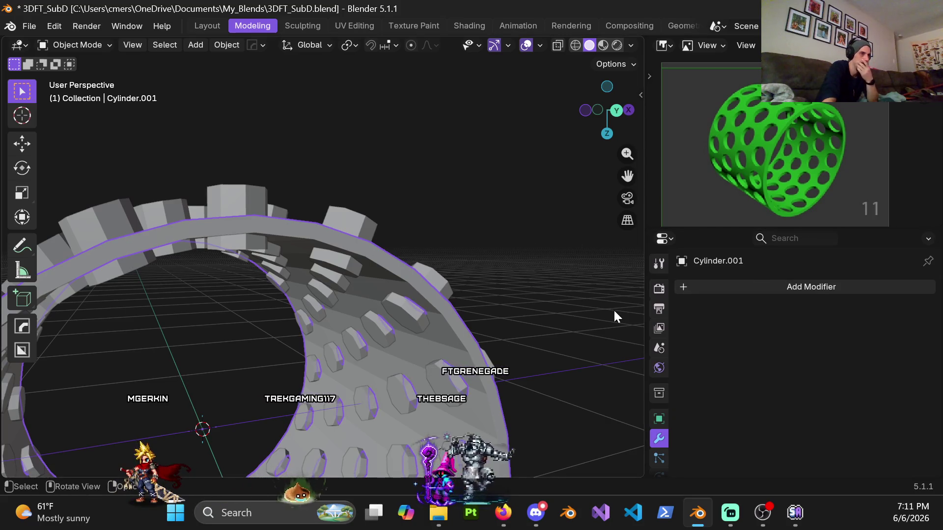
Step: Hide the Cylinder.005 cutter, then select all of the holed ring's vertices in Edit Mode
left_click(380, 220)
key("h")
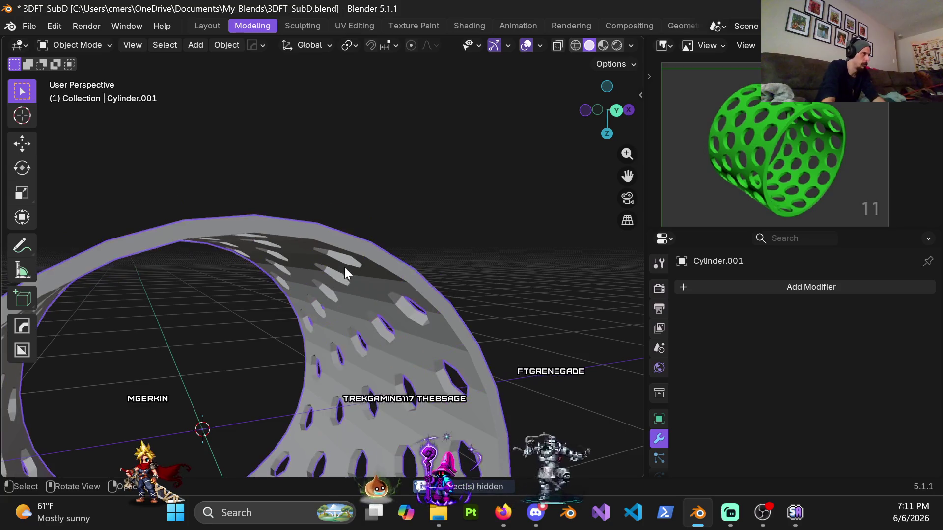
left_click(345, 268)
key("Tab")
key("a")
key("m")
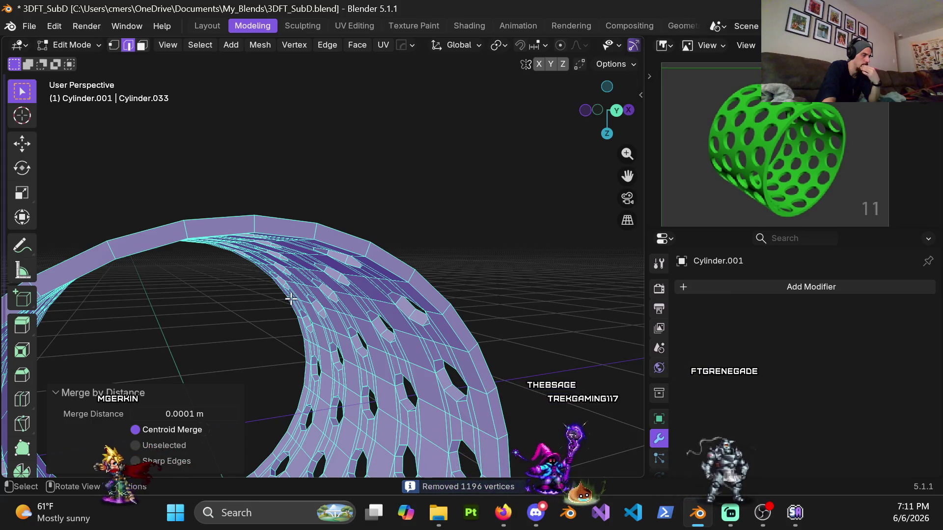
Step: Orbit and zoom in close to inspect the octagonal holes from several angles
scroll(298, 295, "down", 5)
mouse_move(274, 326)
middle_mouse_down()
mouse_move(428, 326)
mouse_move(380, 344)
mouse_move(401, 375)
middle_mouse_up()
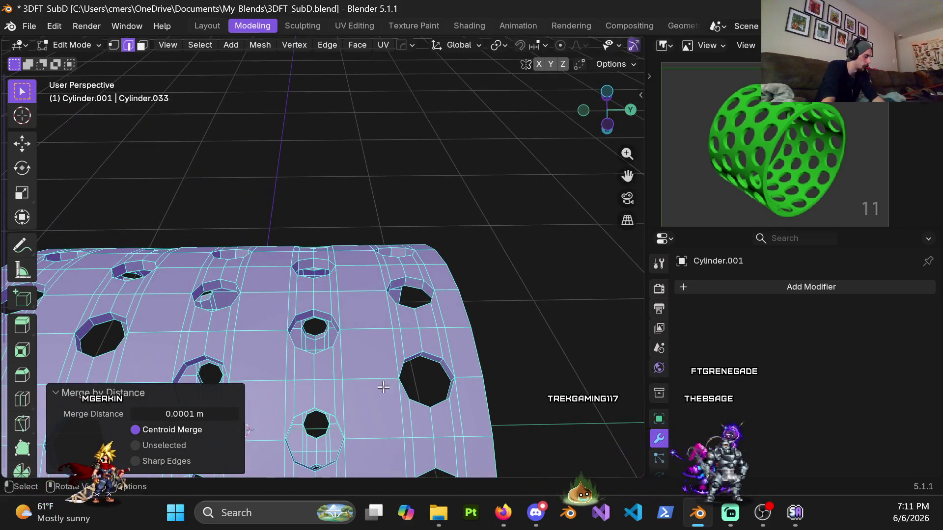
mouse_move(351, 405)
middle_mouse_down()
mouse_move(353, 322)
mouse_move(299, 234)
mouse_move(214, 290)
mouse_move(251, 379)
mouse_move(324, 310)
middle_mouse_up()
scroll(344, 317, "up", 4)
scroll(396, 240, "up", 3)
mouse_move(396, 240)
middle_mouse_down()
mouse_move(459, 311)
mouse_move(399, 257)
mouse_move(444, 225)
mouse_move(547, 234)
mouse_move(471, 210)
mouse_move(362, 273)
mouse_move(368, 241)
mouse_move(267, 270)
mouse_move(311, 276)
mouse_move(295, 256)
middle_mouse_up()
scroll(460, 311, "up", 2)
scroll(471, 210, "down", 5)
scroll(343, 248, "down", 3)
scroll(296, 256, "up", 4)
scroll(295, 241, "up", 2)
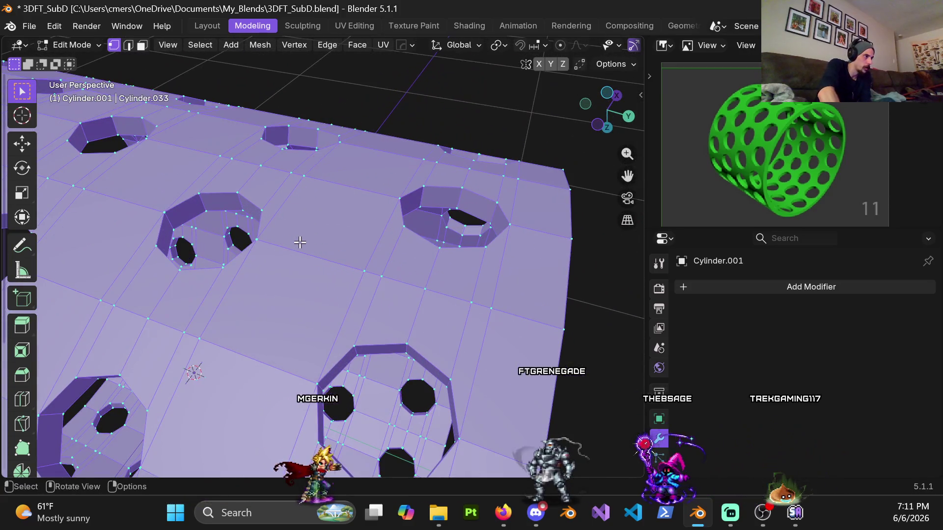
middle_click_drag(300, 242, 432, 246)
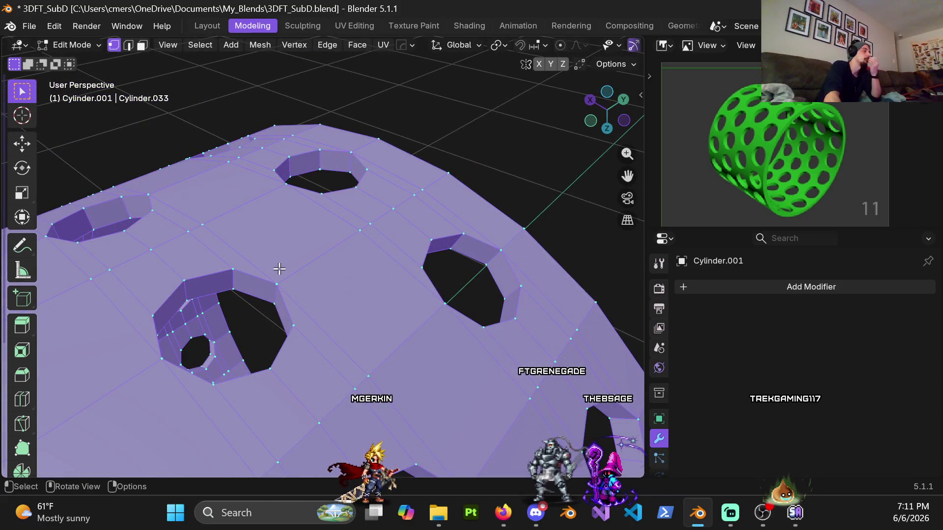
Step: Review the holed cylinder in front and perspective views, then deselect the entire mesh
mouse_move(281, 272)
middle_mouse_down()
mouse_move(328, 280)
mouse_move(331, 293)
mouse_move(310, 299)
middle_mouse_up()
scroll(312, 285, "up", 3)
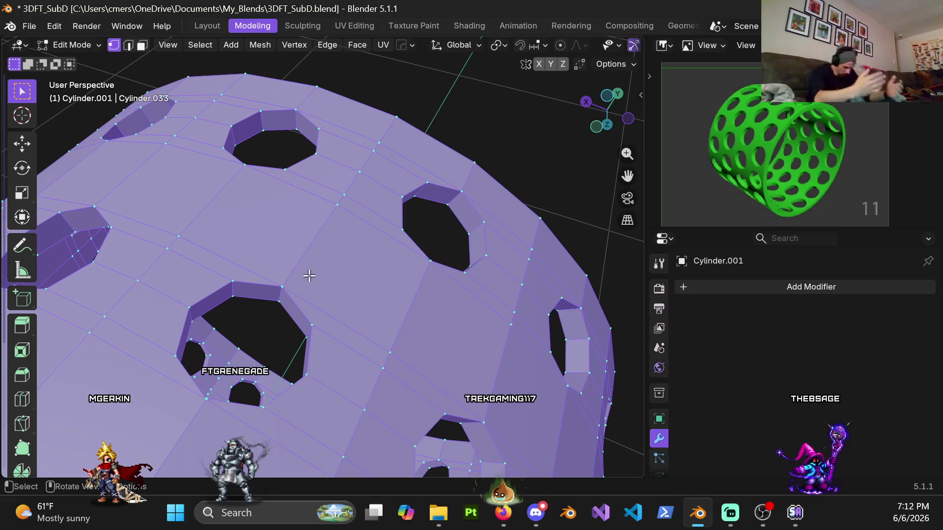
mouse_move(323, 287)
middle_mouse_down()
mouse_move(312, 274)
mouse_move(385, 249)
mouse_move(280, 272)
middle_mouse_up()
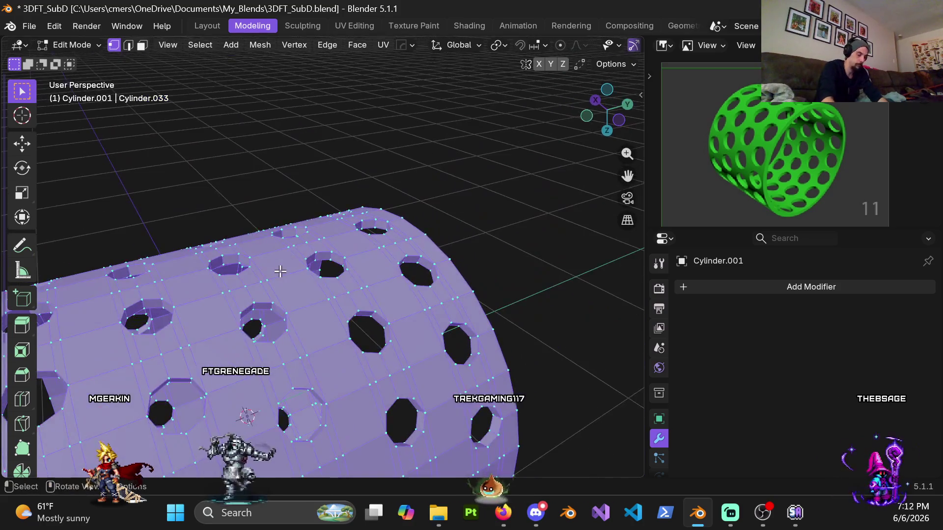
key("KP_1")
scroll(337, 173, "down", 2)
middle_click_drag(337, 173, 322, 362, "shift")
scroll(323, 362, "up", 3)
mouse_move(321, 319)
middle_mouse_down()
mouse_move(291, 227)
mouse_move(314, 297)
mouse_move(293, 238)
mouse_move(295, 126)
mouse_move(343, 235)
mouse_move(314, 275)
mouse_move(352, 216)
mouse_move(461, 242)
mouse_move(346, 227)
mouse_move(379, 195)
mouse_move(366, 215)
middle_mouse_up()
key("alt+a")
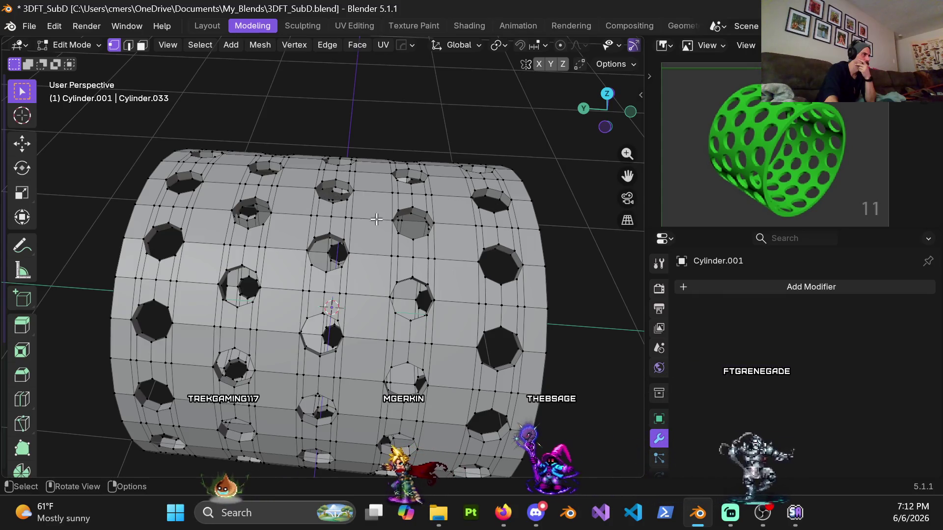
Step: In face select mode, loop-select the face rings lining several holes on the cylinder's top
mouse_move(425, 282)
middle_mouse_down()
mouse_move(285, 326)
mouse_move(284, 299)
mouse_move(364, 333)
mouse_move(346, 365)
mouse_move(368, 285)
mouse_move(436, 278)
mouse_move(416, 268)
mouse_move(446, 265)
middle_mouse_up()
key("3")
left_click(412, 246, "alt")
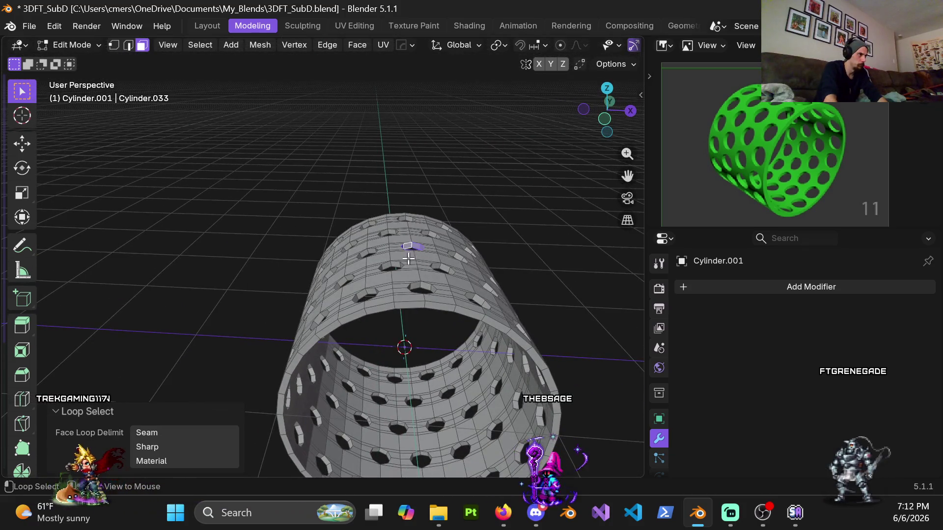
scroll(391, 266, "up", 5)
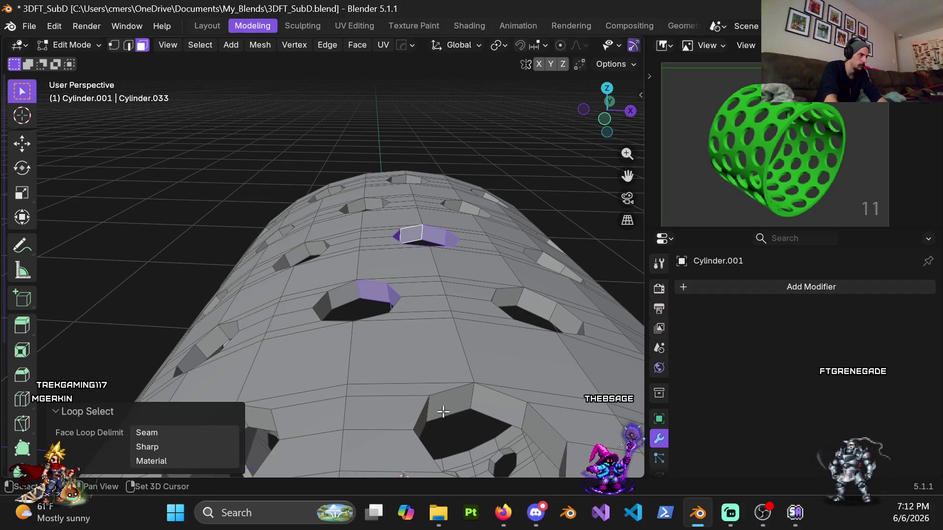
scroll(412, 360, "down", 2)
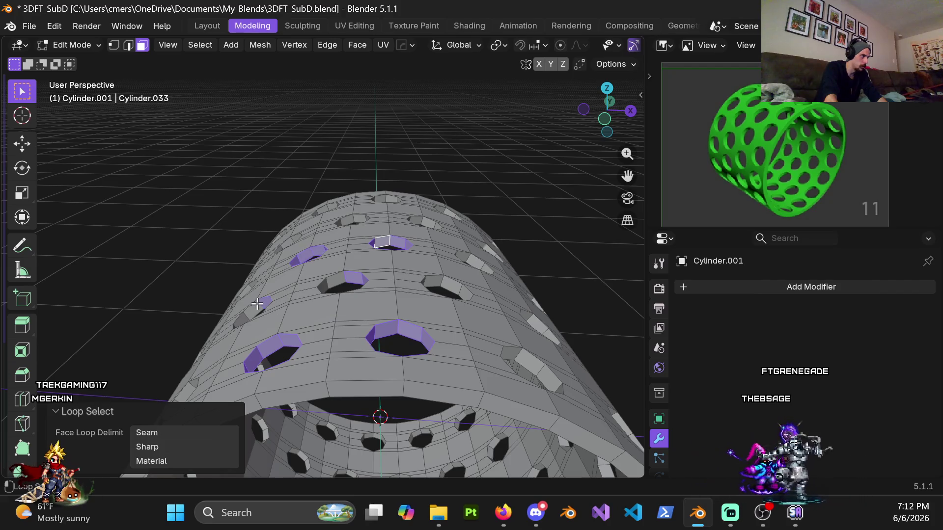
left_click(243, 315, "alt+shift")
middle_click_drag(242, 316, 304, 273)
key("ctrl+z")
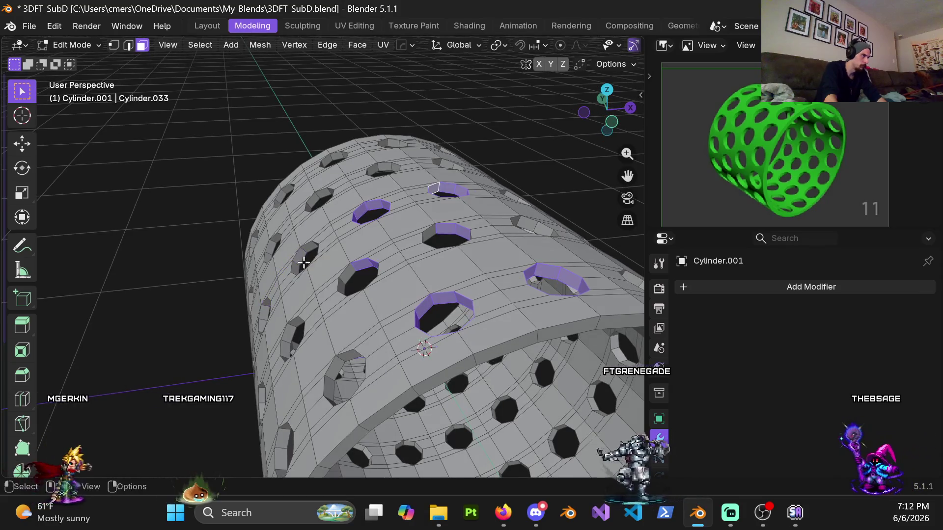
left_click(306, 253, "alt+shift")
scroll(303, 297, "down", 3)
mouse_move(303, 297)
middle_mouse_down()
mouse_move(308, 250)
mouse_move(317, 284)
middle_mouse_up()
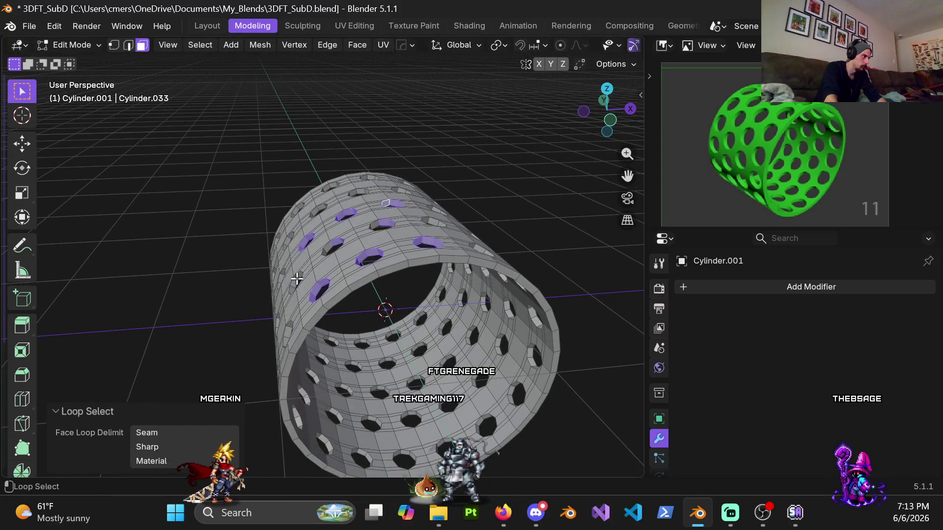
middle_click_drag(288, 288, 286, 252)
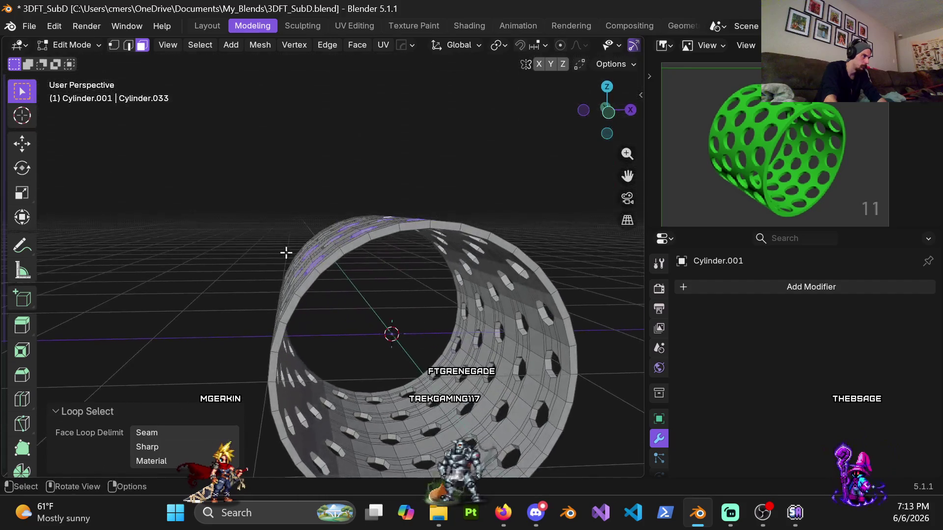
Step: Check the ring's arc in front view with wireframe shading, then return to solid shading
key("KP_1")
middle_click_drag(299, 304, 316, 257, "shift")
key("z")
left_click(271, 262)
key("z")
left_click(203, 263)
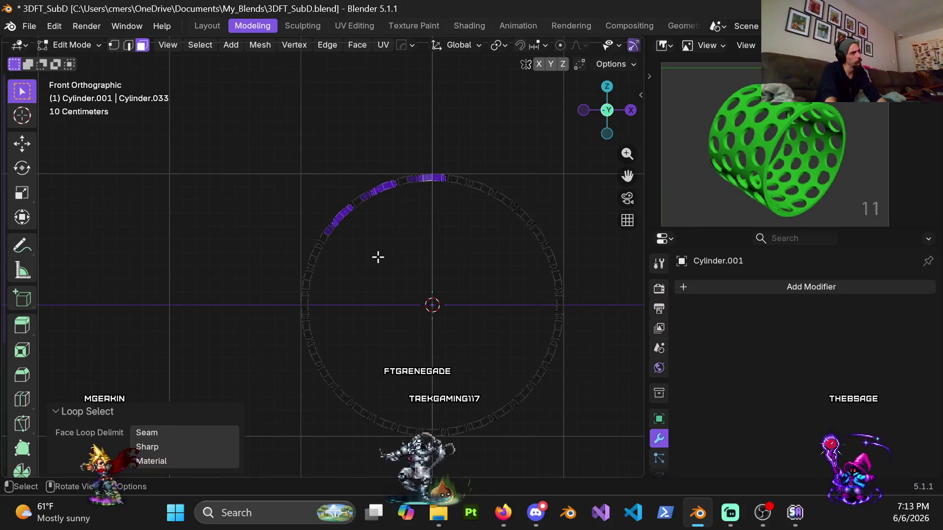
key("z")
left_click(535, 261)
middle_click_drag(535, 261, 354, 289)
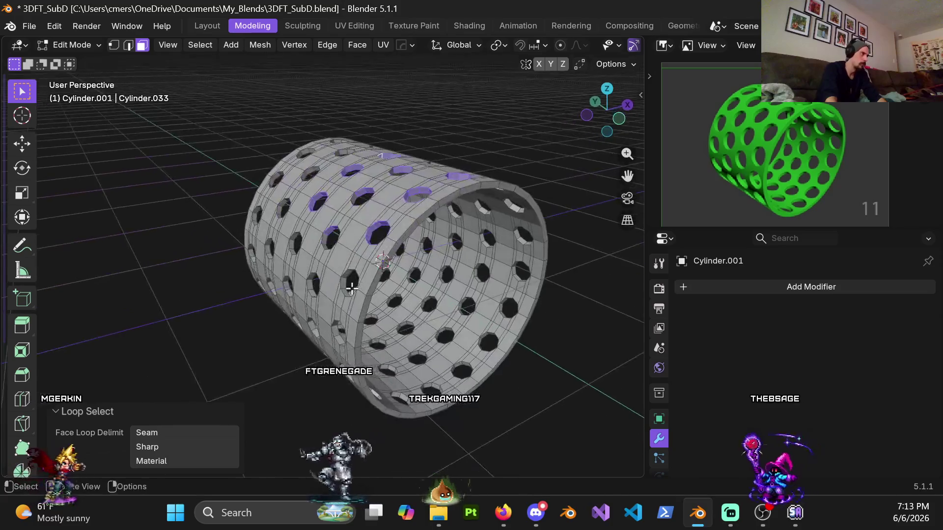
Step: Add the face rings of two more holes, including a small one, to the selection
scroll(354, 288, "up", 5)
left_click(280, 256, "alt+shift")
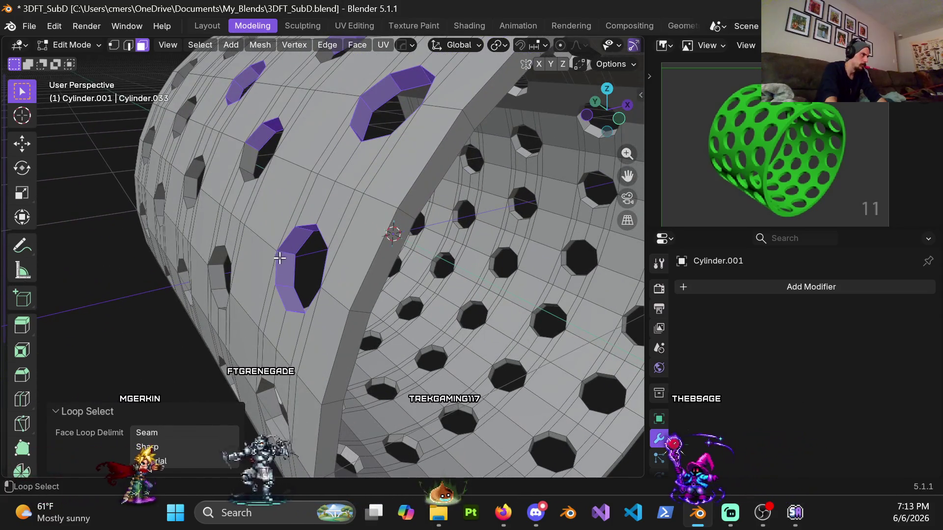
left_click(212, 258, "alt+shift")
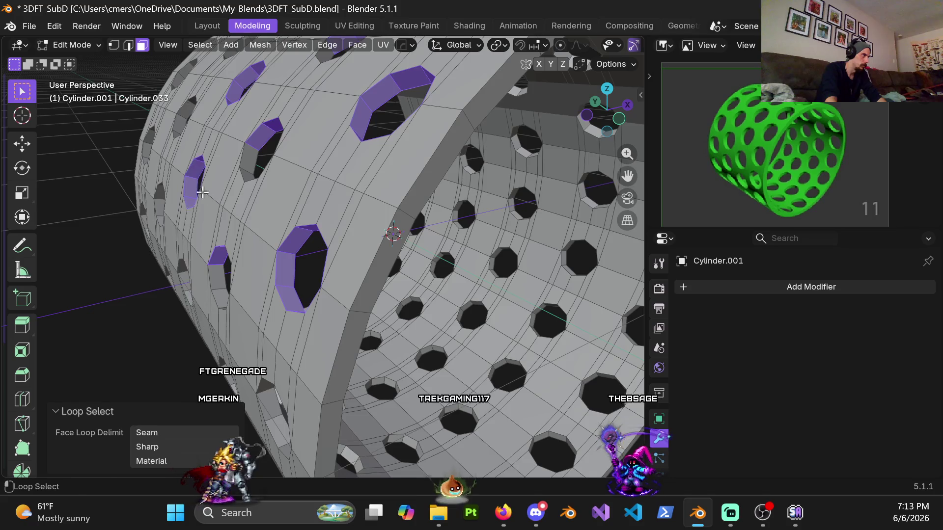
scroll(200, 189, "down", 5)
mouse_move(200, 188)
middle_mouse_down()
mouse_move(248, 227)
mouse_move(259, 224)
mouse_move(295, 274)
middle_mouse_up()
scroll(298, 295, "up", 3)
middle_click_drag(317, 313, 270, 241, "shift")
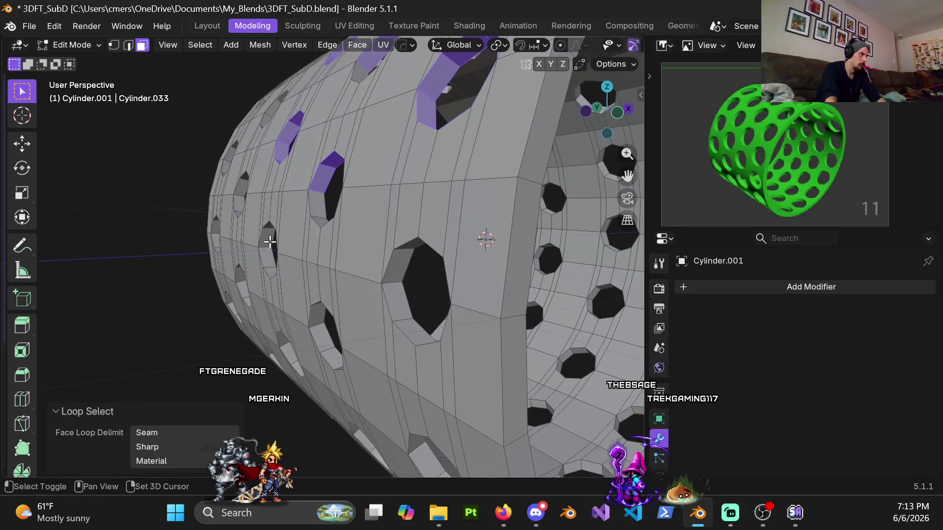
scroll(394, 284, "down", 6)
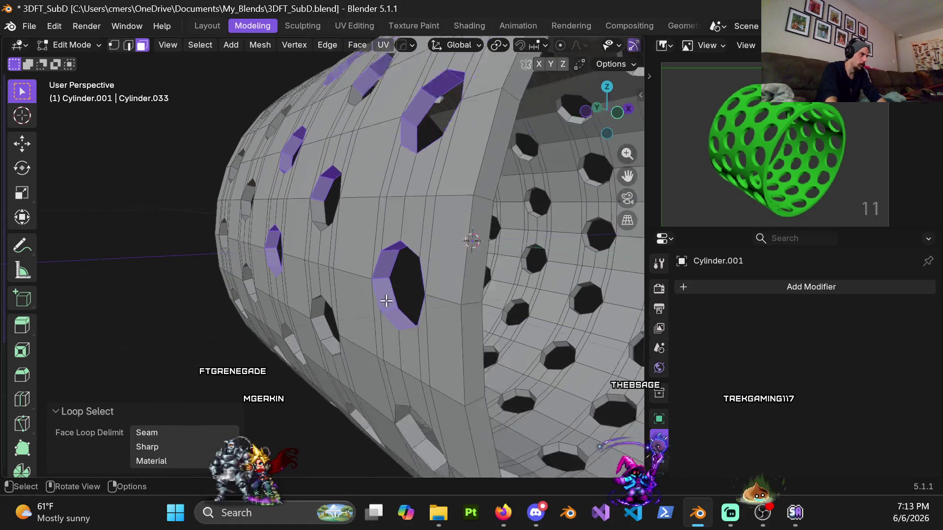
mouse_move(393, 284)
middle_mouse_down()
mouse_move(425, 275)
mouse_move(305, 315)
mouse_move(280, 347)
mouse_move(257, 276)
mouse_move(322, 303)
mouse_move(435, 257)
mouse_move(457, 275)
mouse_move(425, 251)
mouse_move(436, 249)
middle_mouse_up()
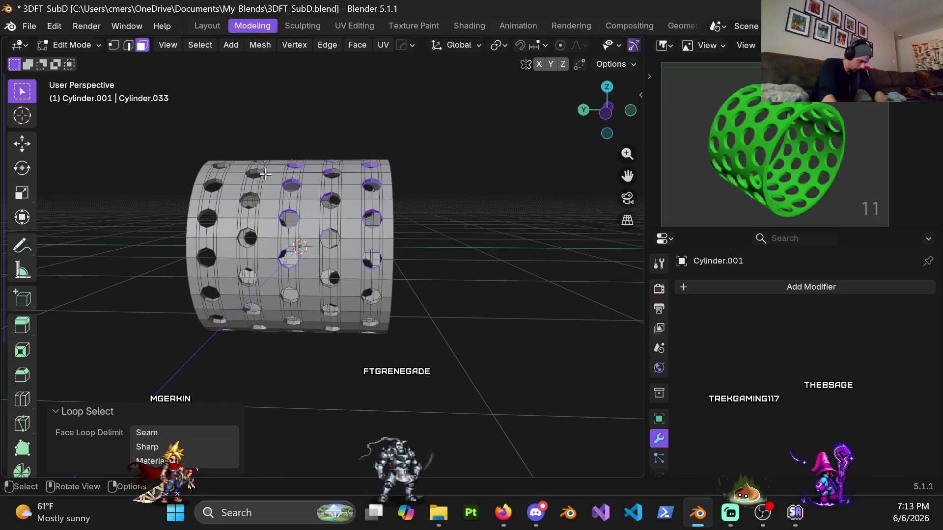
scroll(247, 161, "up", 6)
mouse_move(344, 221)
middle_mouse_down()
mouse_move(463, 144)
mouse_move(393, 221)
mouse_move(305, 273)
mouse_move(301, 257)
mouse_move(280, 249)
mouse_move(330, 282)
middle_mouse_up()
key("1")
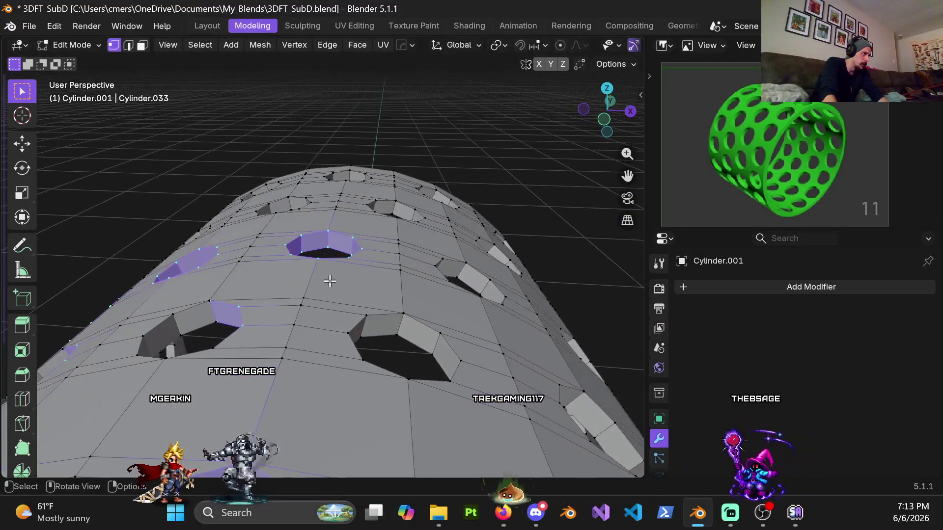
scroll(336, 245, "up", 3)
scroll(336, 244, "up", 2)
key("z")
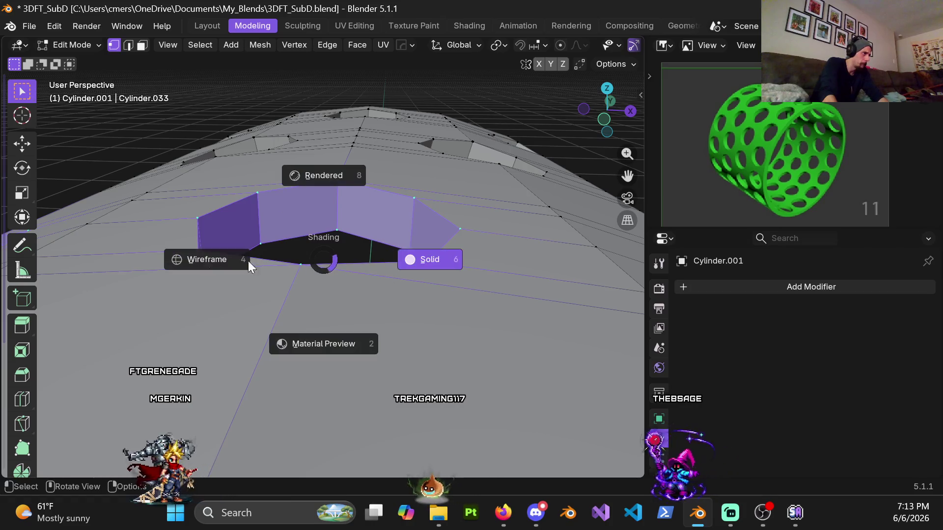
left_click(297, 270)
left_click(311, 254)
mouse_move(291, 263)
left_mouse_down()
mouse_move(329, 311)
mouse_move(322, 295)
left_mouse_up()
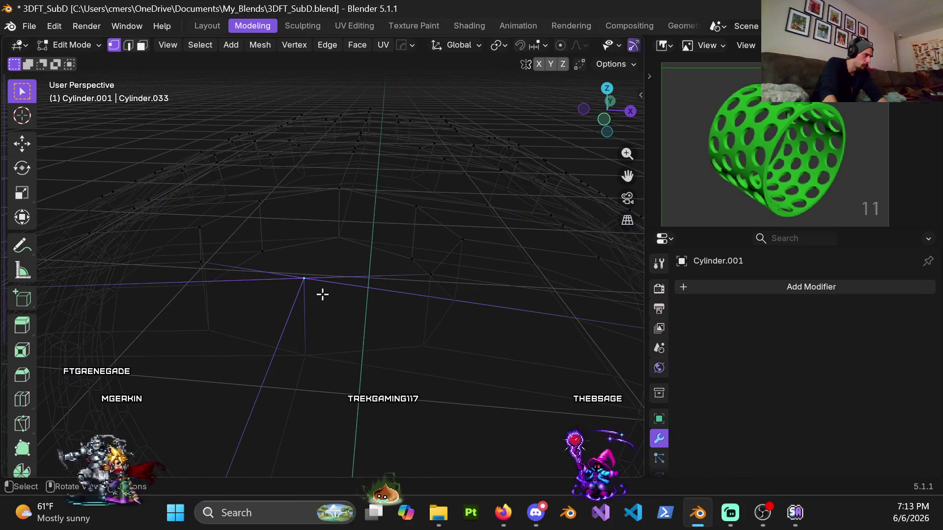
key("g")
key("Escape")
left_click(201, 262)
key("g")
key("Escape")
right_click(245, 234)
middle_click_drag(130, 221, 220, 245)
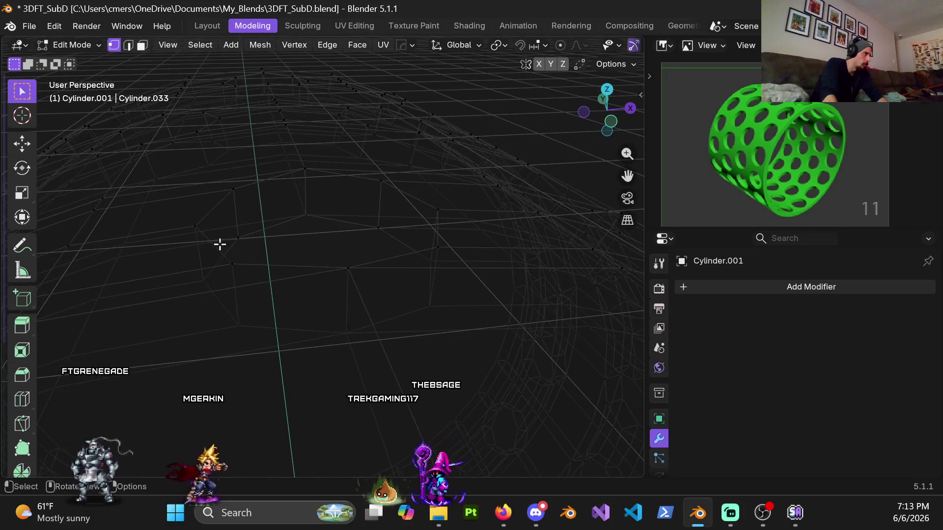
scroll(310, 256, "down", 8)
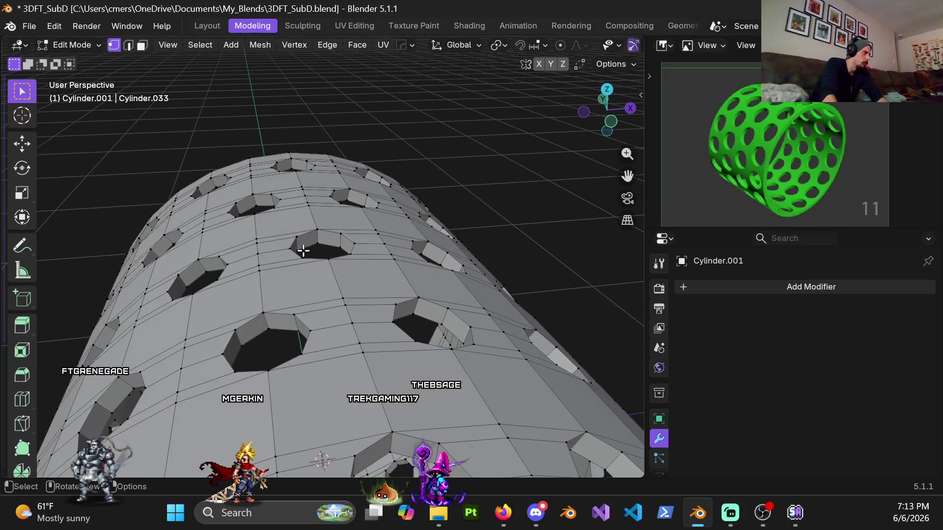
scroll(303, 250, "down", 2)
scroll(301, 265, "up", 8)
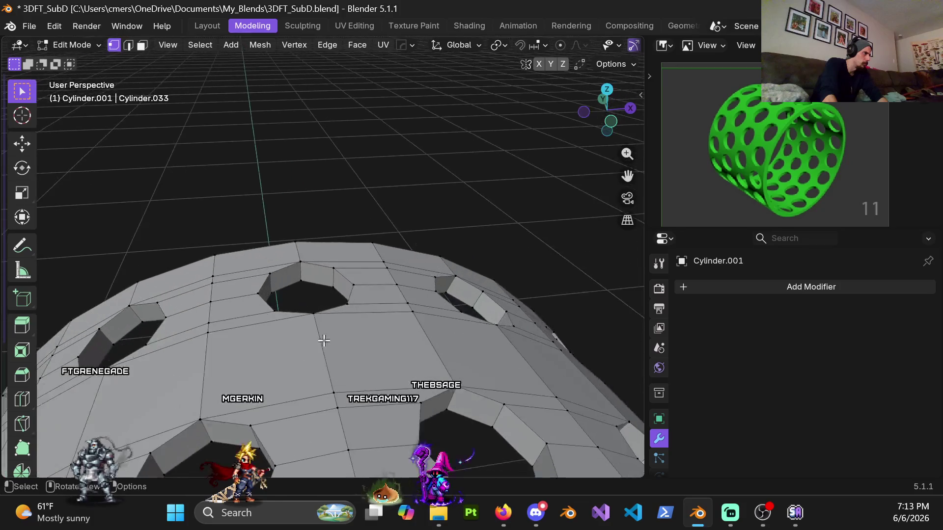
key("g")
key("Escape")
left_click(216, 294)
key("g")
key("Escape")
key("g")
key("Escape")
key("g")
key("Escape")
key("g")
key("Escape")
key("g")
key("Escape")
scroll(290, 334, "down", 3)
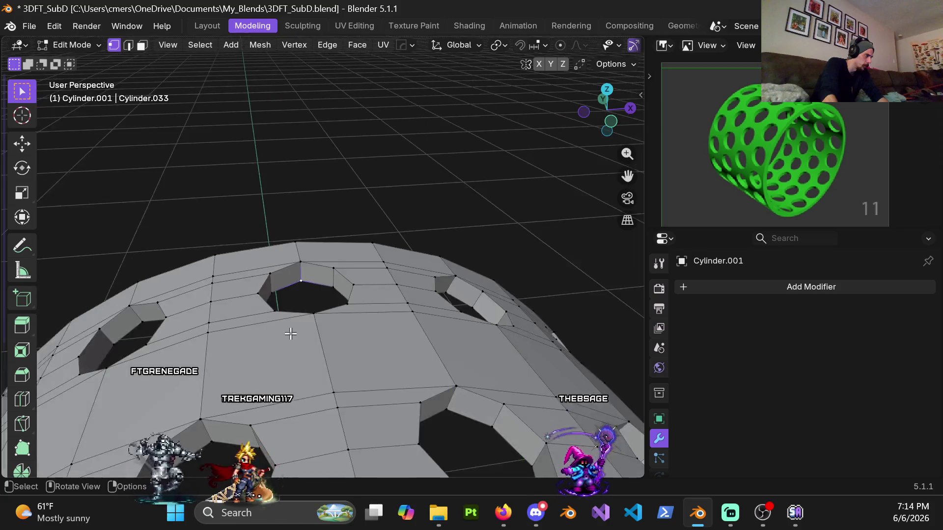
scroll(291, 334, "down", 3)
middle_click_drag(290, 334, 256, 246)
scroll(249, 233, "up", 4)
key("g")
key("Escape")
scroll(246, 226, "down", 5)
middle_click_drag(246, 225, 279, 255)
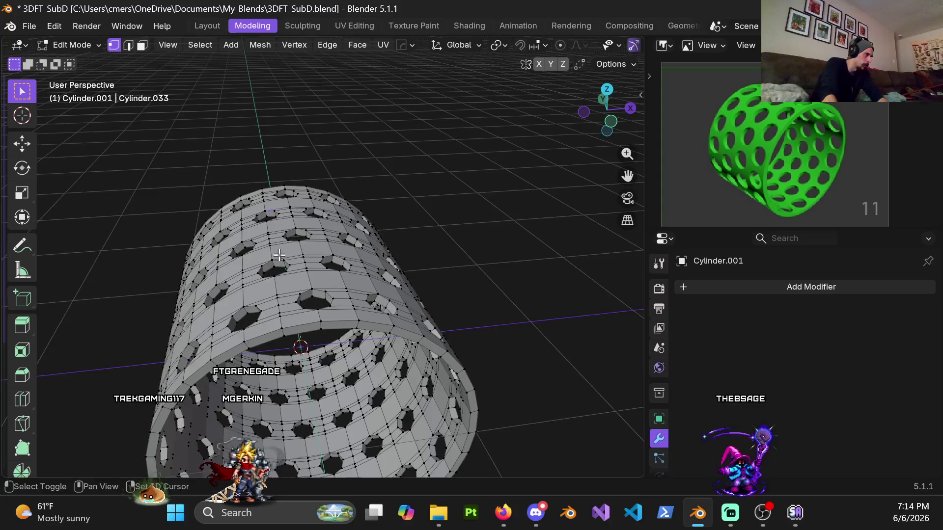
scroll(278, 255, "up", 6)
scroll(315, 228, "down", 3)
scroll(310, 272, "up", 4)
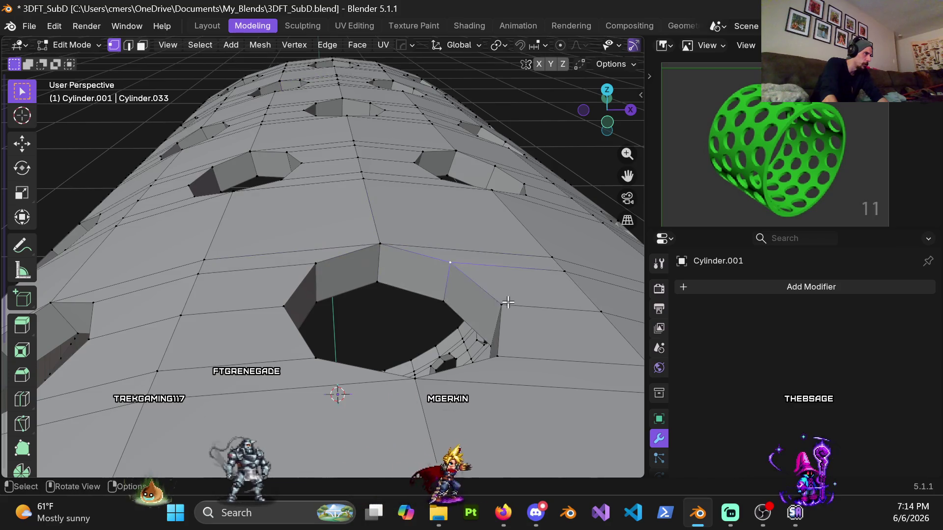
scroll(386, 236, "down", 3)
mouse_move(385, 236)
middle_mouse_down()
mouse_move(385, 296)
mouse_move(460, 257)
mouse_move(432, 231)
mouse_move(294, 256)
mouse_move(341, 231)
middle_mouse_up()
scroll(295, 256, "up", 4)
scroll(302, 242, "down", 5)
mouse_move(351, 289)
middle_mouse_down("shift")
mouse_move(359, 203)
mouse_move(347, 180)
mouse_move(373, 169)
middle_mouse_up("shift")
scroll(359, 203, "up", 3)
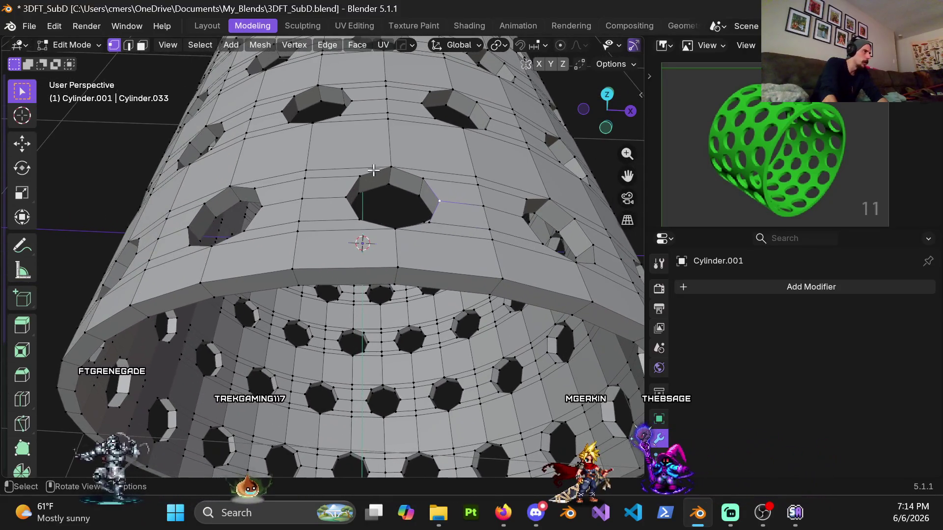
left_click(375, 174, "alt")
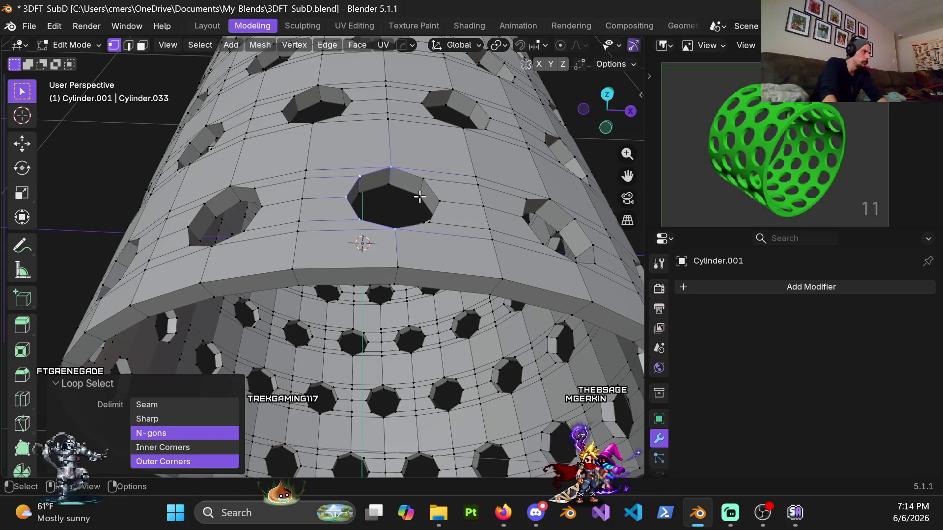
scroll(402, 192, "up", 5)
key("g")
right_click(432, 226)
key("g")
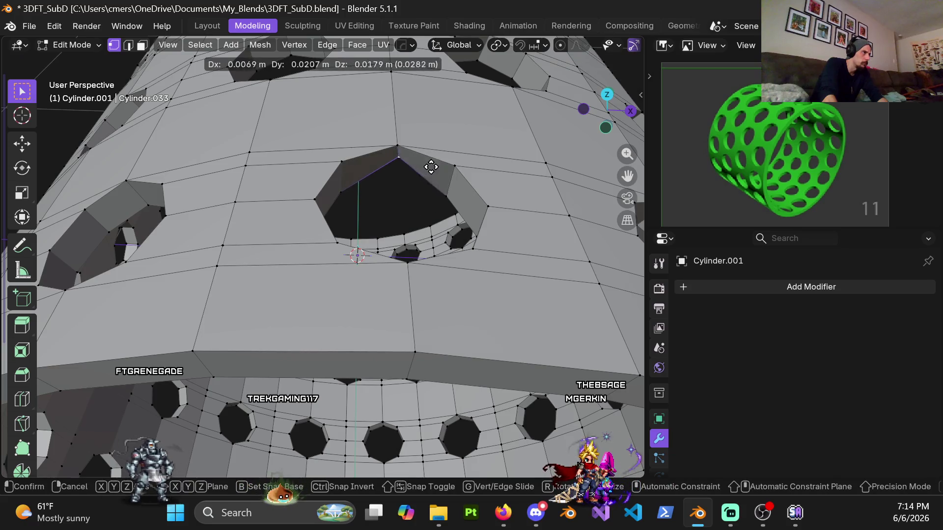
right_click(432, 168)
key("z")
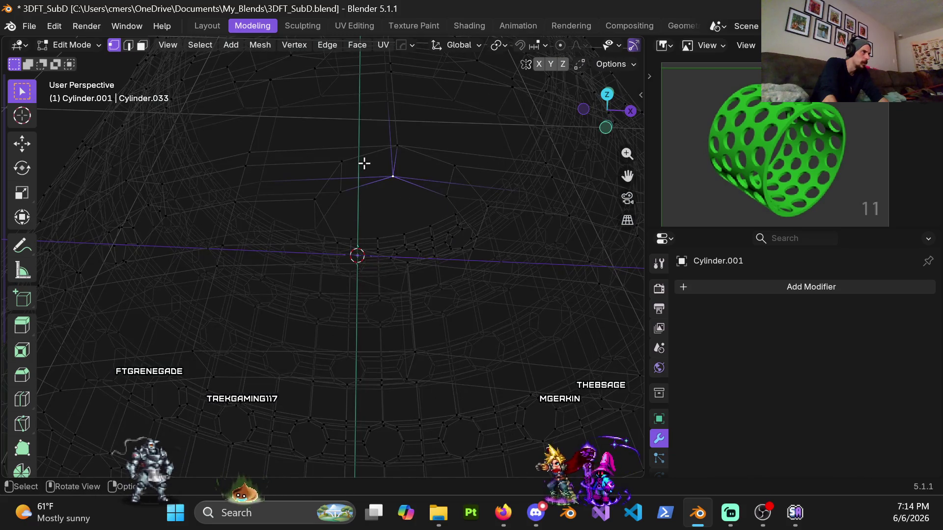
left_click(365, 160, "alt")
key("z")
key("2")
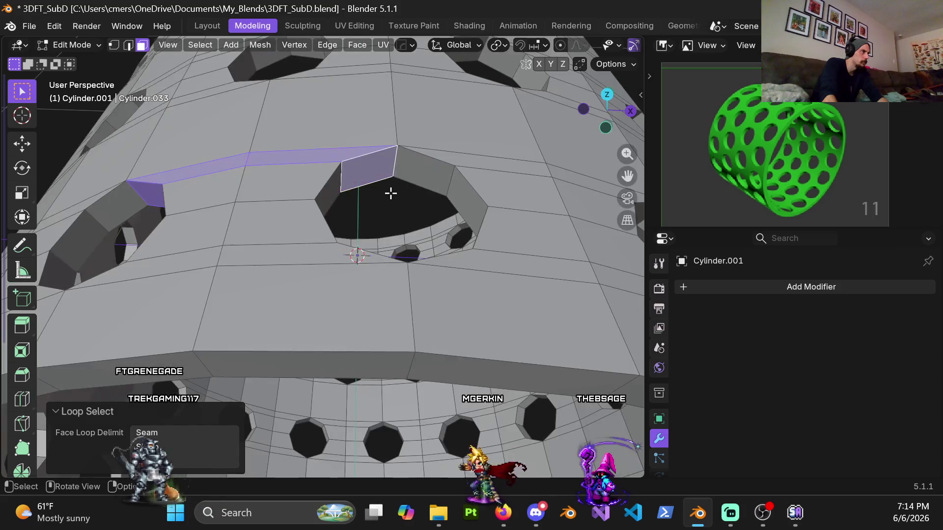
left_click(421, 153, "alt")
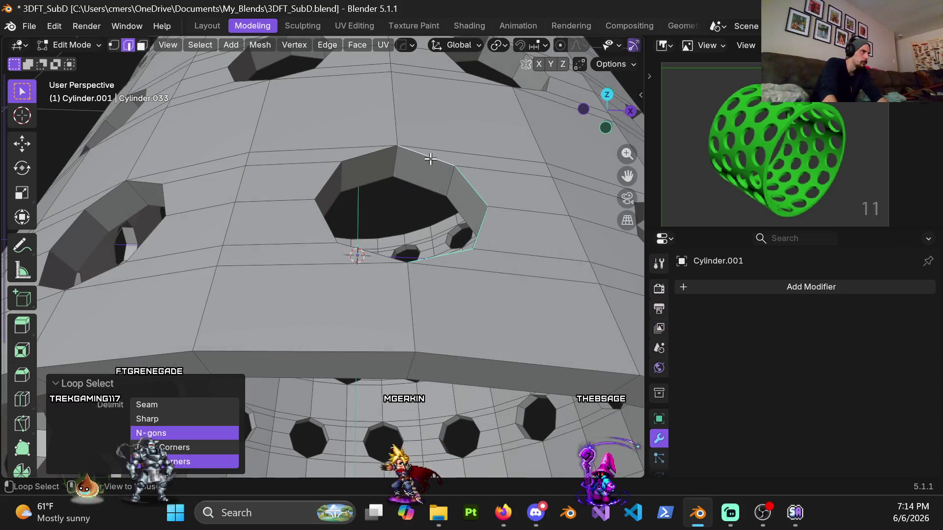
middle_click_drag(212, 199, 276, 166)
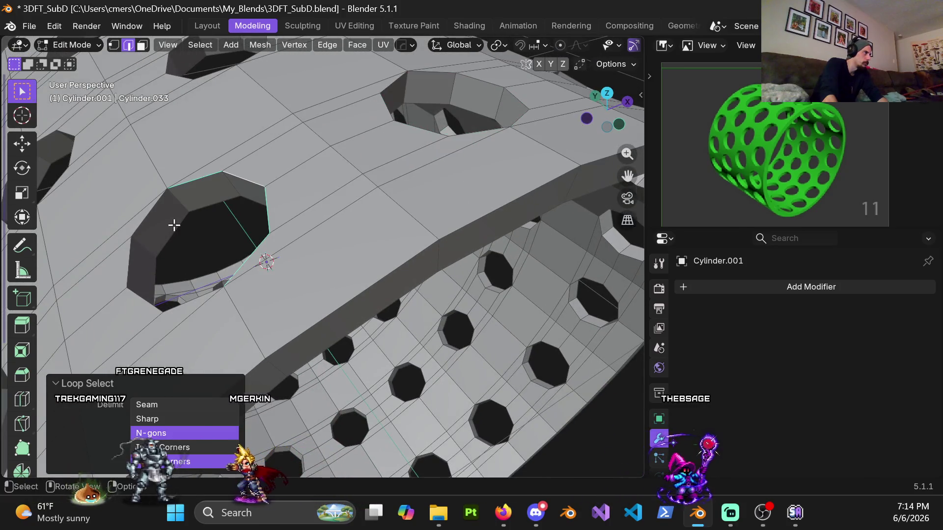
scroll(144, 238, "down", 5)
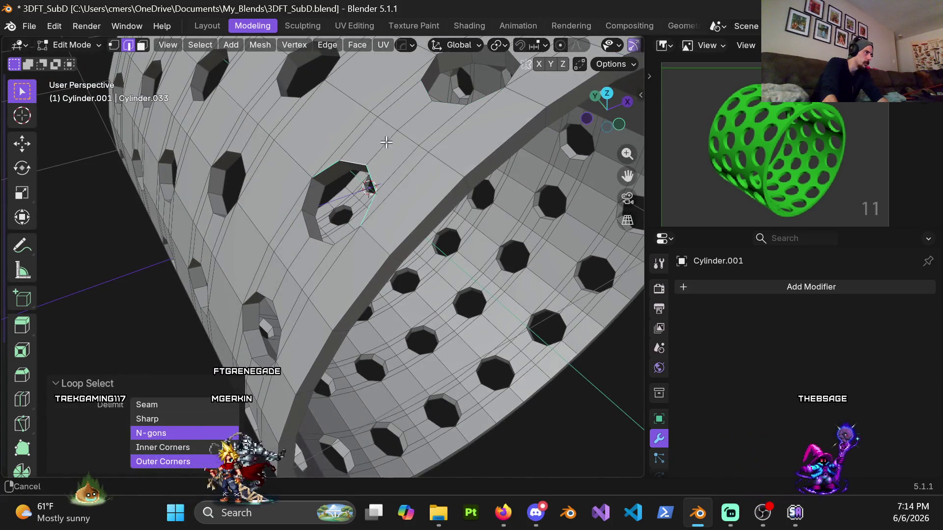
middle_click_drag(386, 143, 257, 196, "shift")
mouse_move(310, 319)
middle_mouse_down()
mouse_move(242, 245)
mouse_move(388, 268)
middle_mouse_up()
middle_click_drag(244, 169, 331, 236, "shift")
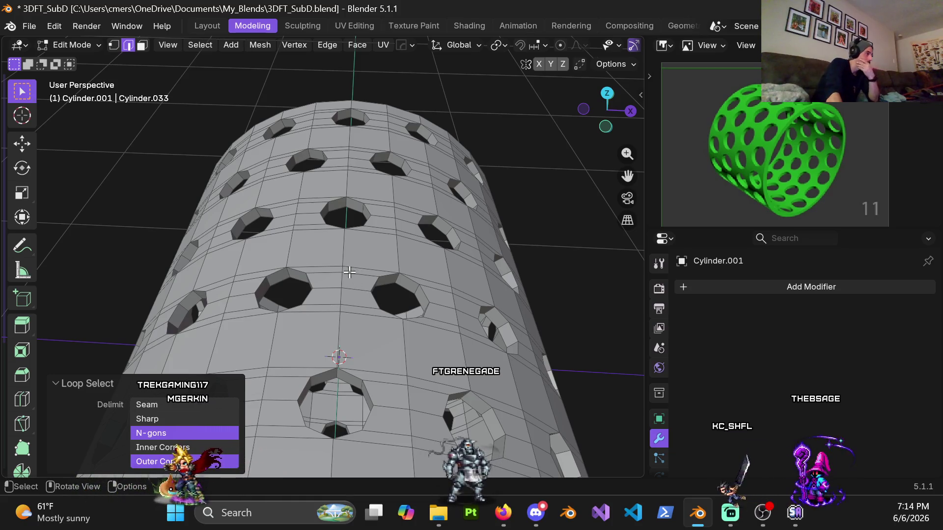
mouse_move(334, 276)
middle_mouse_down()
mouse_move(346, 364)
mouse_move(346, 237)
mouse_move(343, 299)
mouse_move(343, 277)
mouse_move(325, 300)
middle_mouse_up()
scroll(325, 300, "up", 6)
key("1")
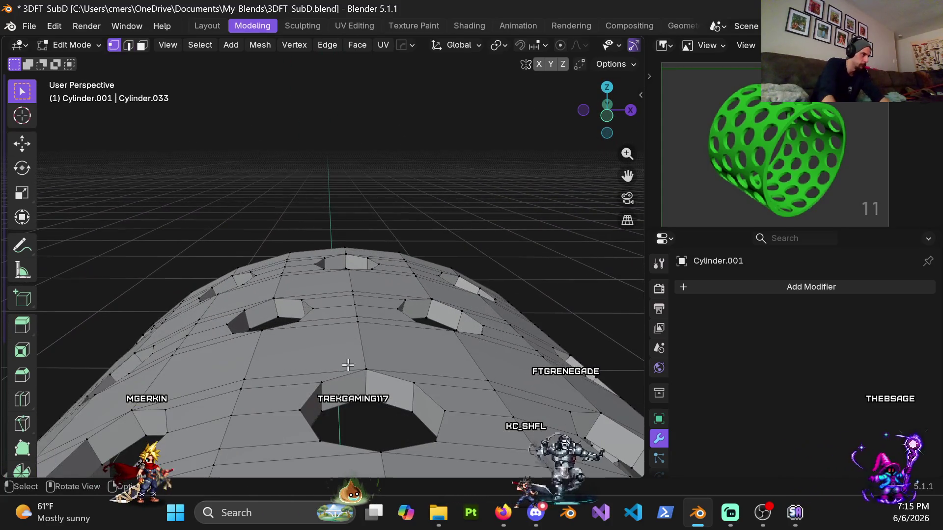
left_click(239, 308)
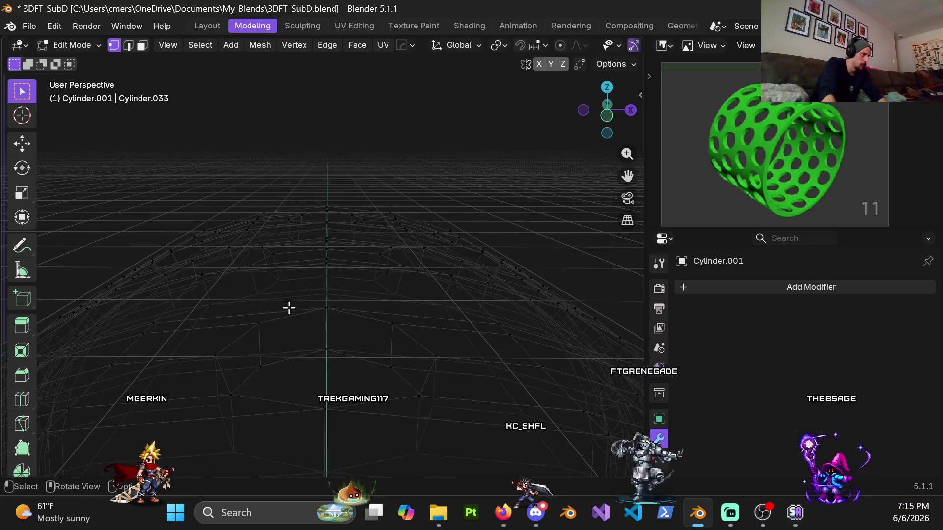
left_click(320, 315)
key("g")
key("Escape")
key("z")
left_click(355, 349)
mouse_move(356, 349)
middle_mouse_down()
mouse_move(579, 333)
mouse_move(522, 349)
mouse_move(373, 306)
middle_mouse_up()
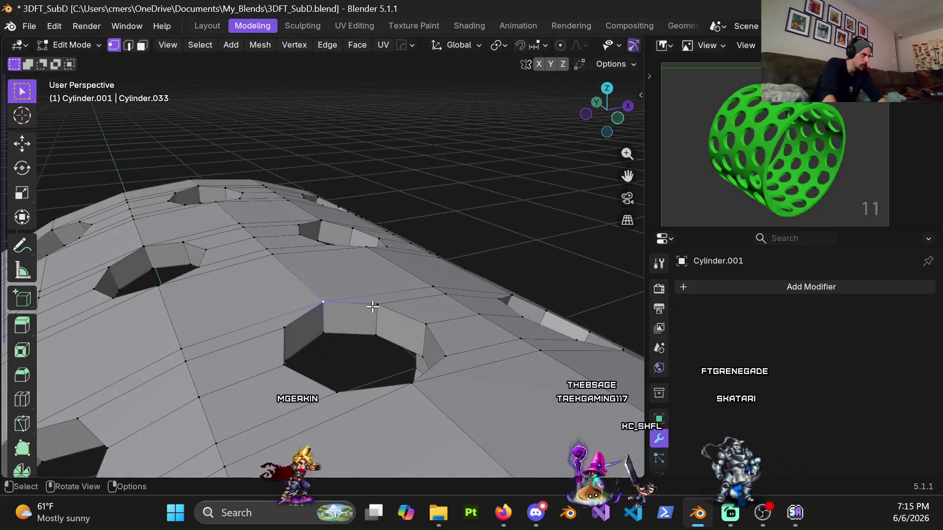
left_click_drag(426, 324, 479, 311)
key("Escape")
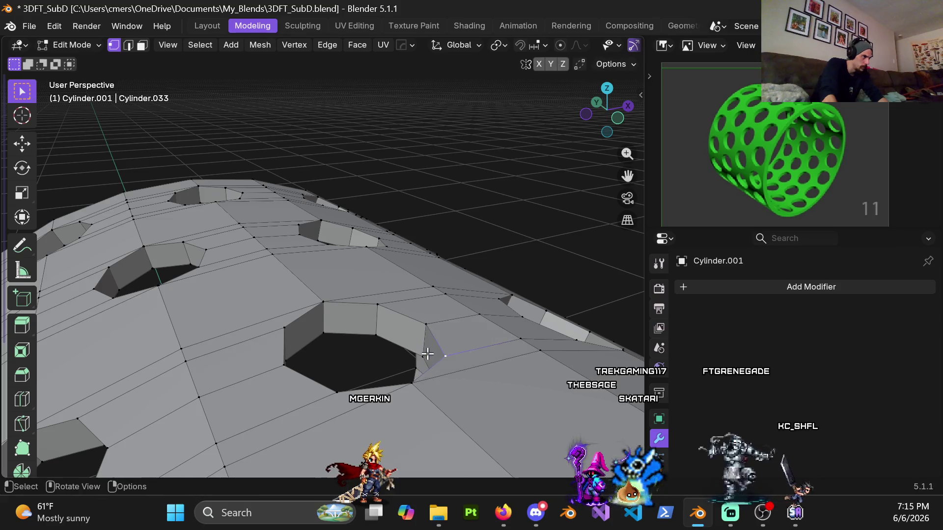
key("Escape")
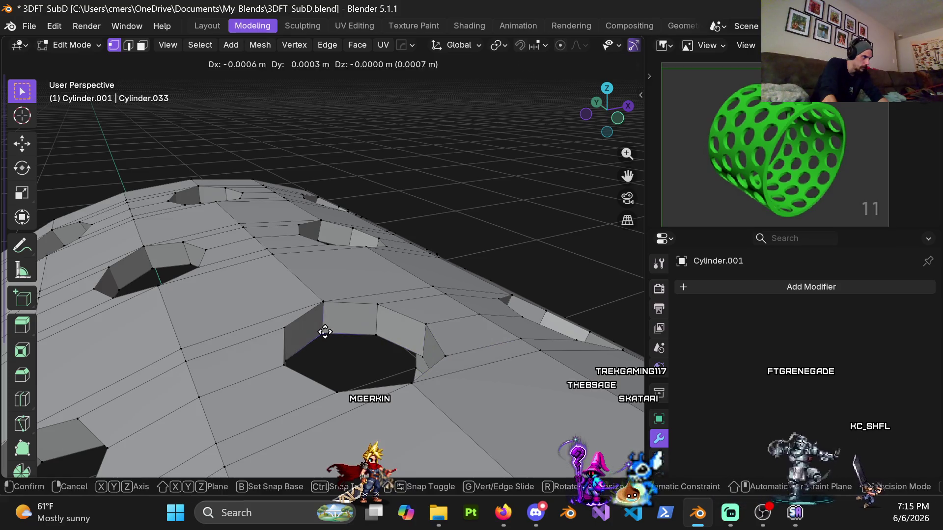
key("Escape")
mouse_move(328, 332)
middle_mouse_down()
mouse_move(358, 253)
mouse_move(396, 238)
mouse_move(419, 296)
mouse_move(392, 211)
mouse_move(383, 216)
mouse_move(463, 251)
mouse_move(470, 297)
mouse_move(450, 158)
mouse_move(447, 278)
mouse_move(406, 170)
mouse_move(383, 194)
mouse_move(402, 225)
mouse_move(386, 241)
mouse_move(362, 217)
mouse_move(327, 231)
middle_mouse_up()
mouse_move(280, 208)
middle_mouse_down()
mouse_move(295, 208)
mouse_move(316, 341)
mouse_move(323, 177)
mouse_move(350, 204)
mouse_move(322, 243)
middle_mouse_up()
Step: Switch to see-through wireframe and merge the first two stray vertex groups at their centre
key("z")
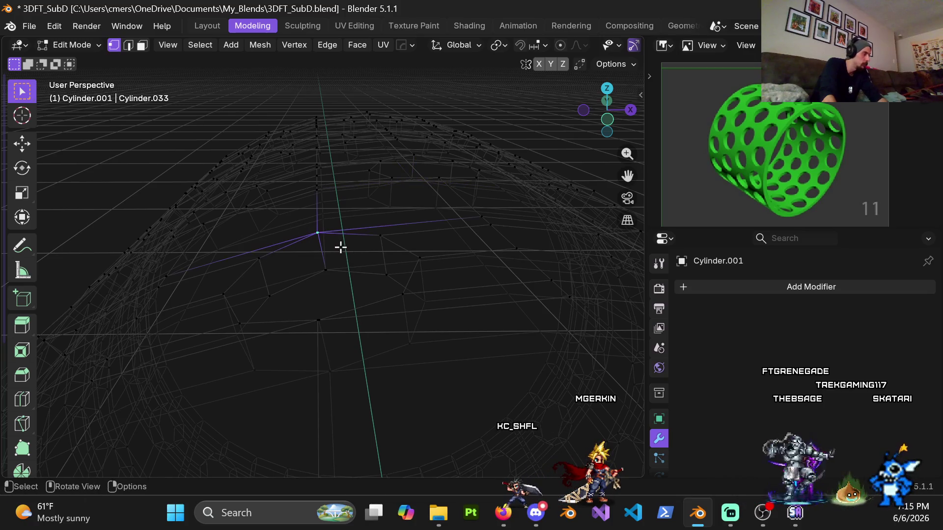
key("q")
mouse_move(353, 252)
left_click(393, 264)
key("g")
key("Escape")
key("q")
mouse_move(350, 287)
left_click(393, 301)
Step: Box-select two more clusters of stray vertices and merge each at its centre
left_click_drag(310, 315, 348, 335)
key("q")
mouse_move(370, 337)
left_click(401, 350)
left_click_drag(340, 376, 352, 388)
key("q")
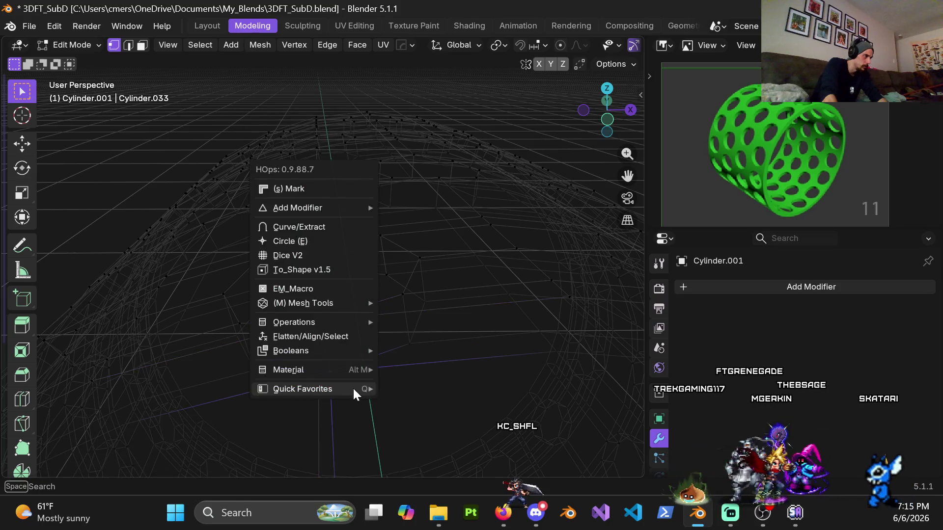
key("a")
right_click(435, 347)
Step: Merge three further stray vertex groups at centre, moving one merged vertex into place
key("q")
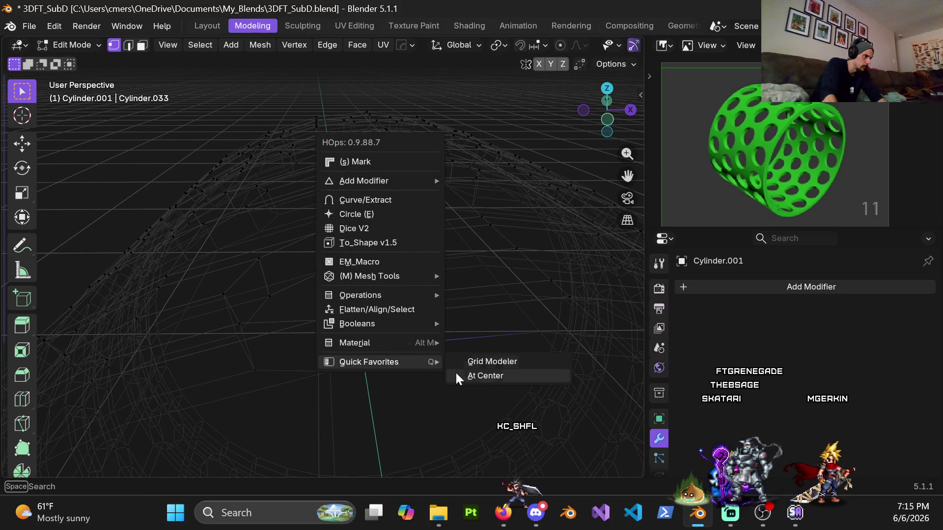
left_click(453, 375)
key("g")
right_click(248, 364)
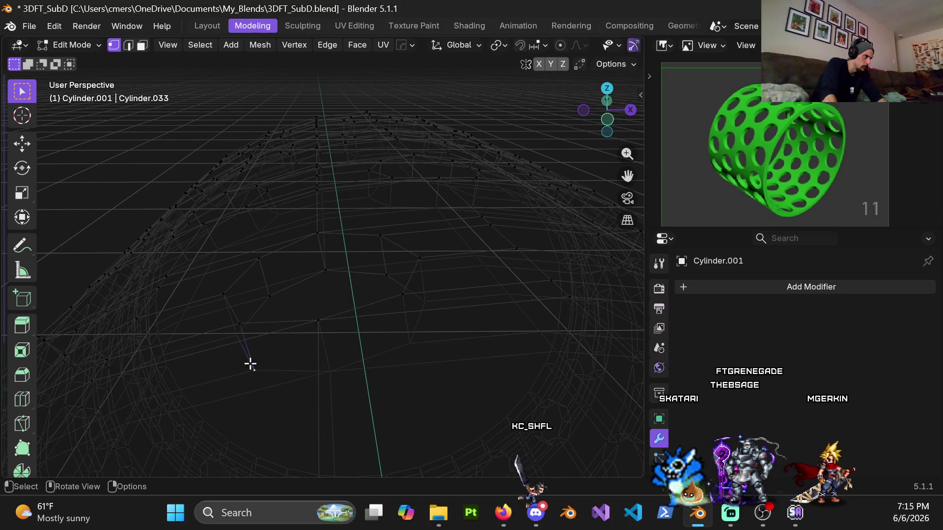
key("q")
mouse_move(287, 385)
left_click(338, 399)
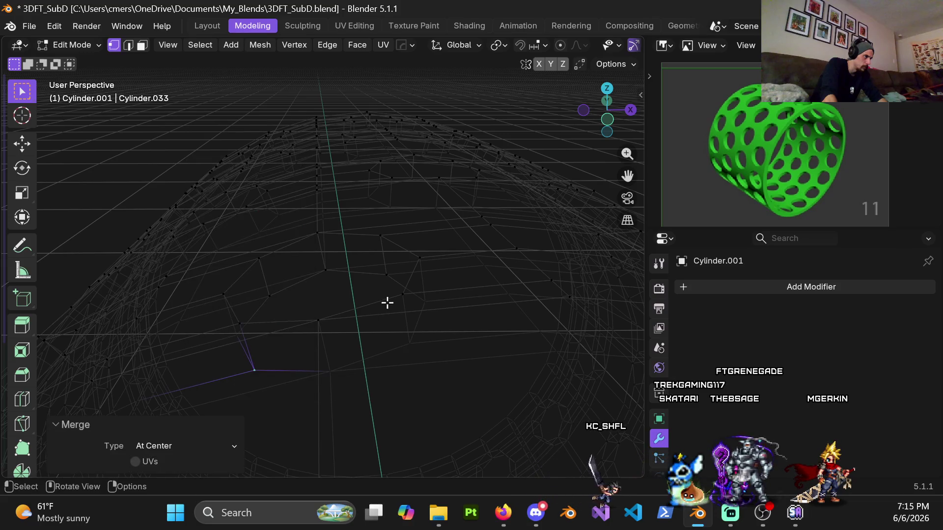
key("g")
left_click(386, 291)
key("q")
left_click(496, 326)
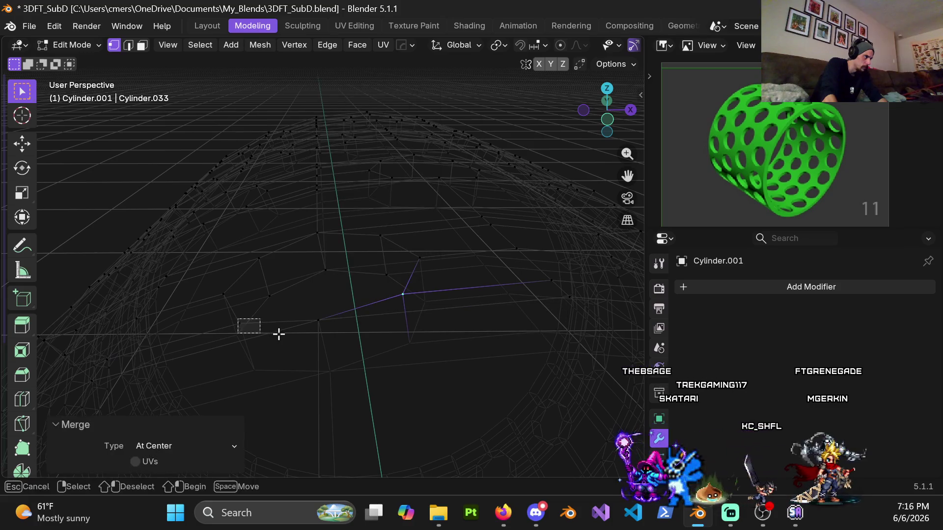
Step: Merge another cluster into a single vertex and reposition the merged vertices
key("q")
left_click(333, 349)
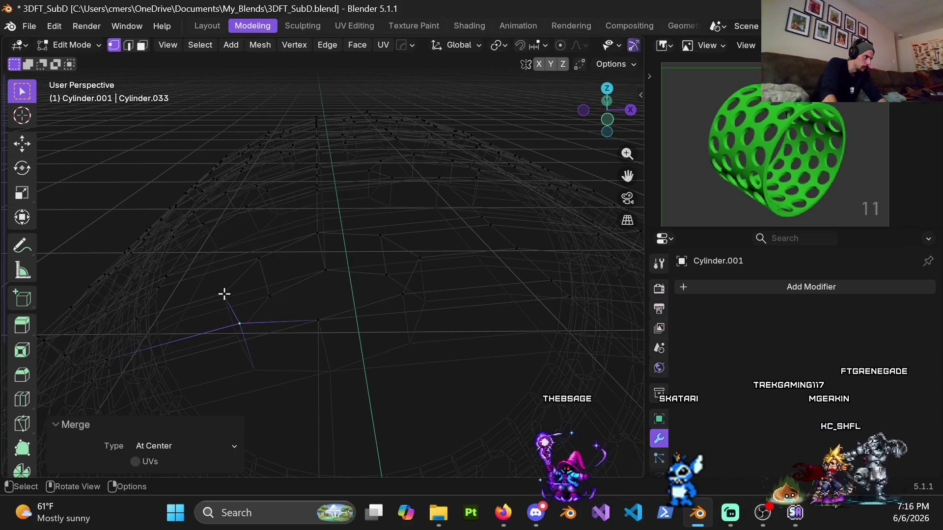
key("g")
left_click(290, 308)
middle_click_drag(290, 308, 244, 332)
key("g")
left_click(233, 246)
Step: Move five stray vertices onto their correct positions around the hole edges
key("g")
left_click(260, 291)
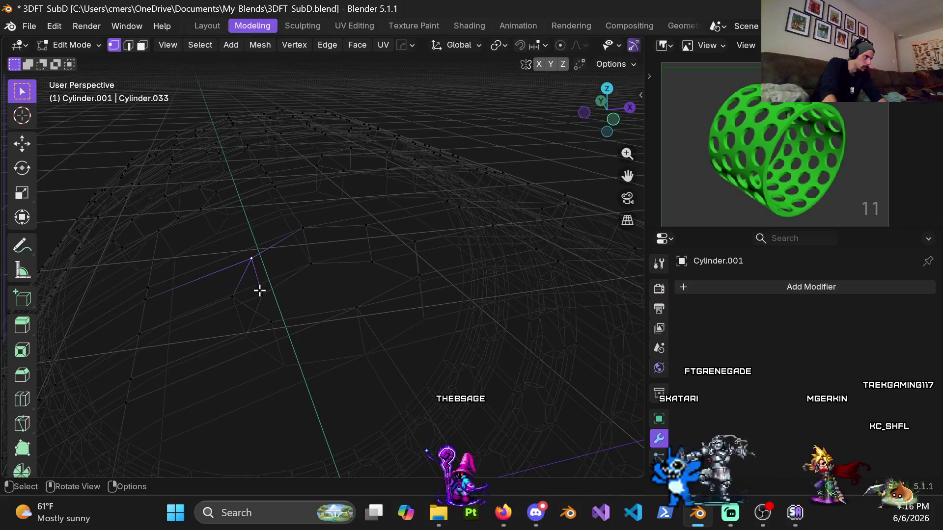
key("g")
left_click(334, 268)
key("g")
left_click(361, 258)
key("g")
left_click(344, 262)
key("g")
left_click(393, 265)
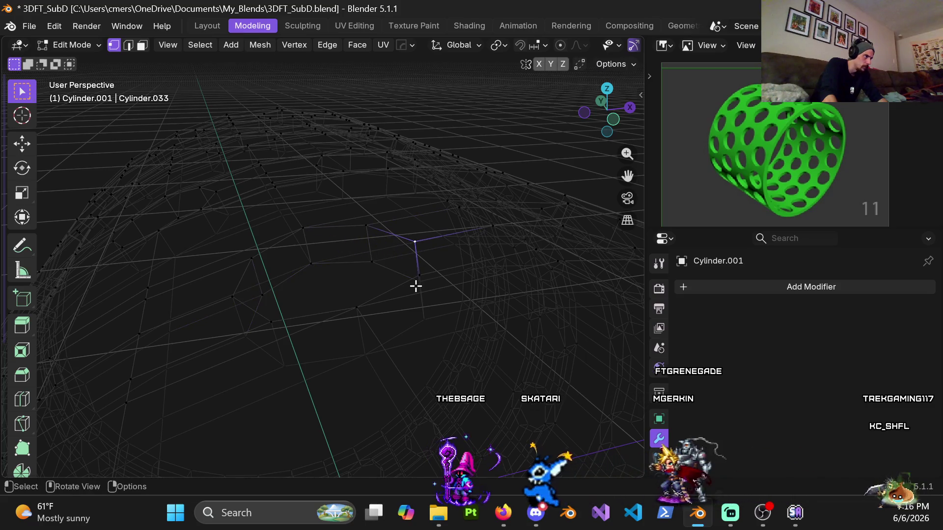
Step: Reposition one last vertex from a new angle, then zoom out over the whole cylinder
mouse_move(405, 284)
middle_mouse_down()
mouse_move(370, 292)
mouse_move(429, 276)
middle_mouse_up()
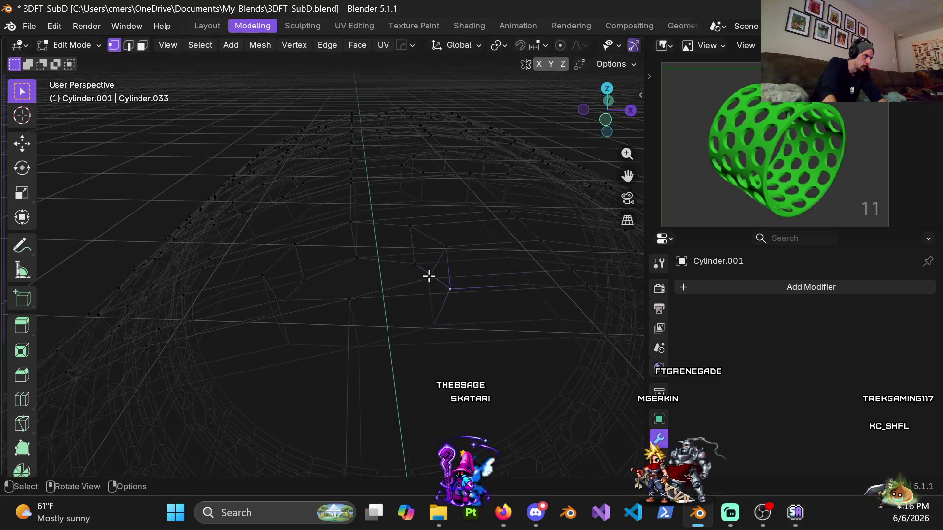
key("g")
left_click(366, 358)
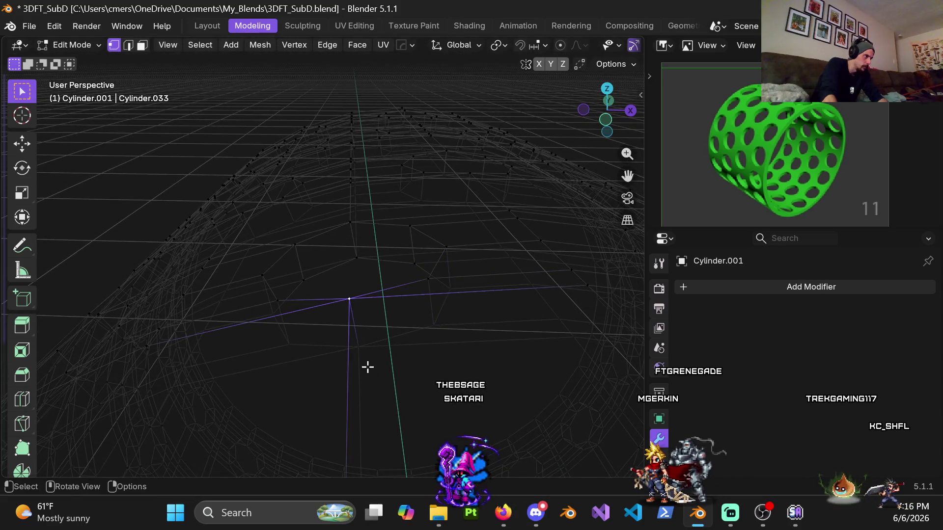
mouse_move(288, 315)
middle_mouse_down()
mouse_move(341, 260)
mouse_move(318, 293)
mouse_move(414, 278)
mouse_move(341, 276)
mouse_move(339, 267)
mouse_move(266, 363)
mouse_move(295, 334)
middle_mouse_up()
scroll(325, 318, "up", 6)
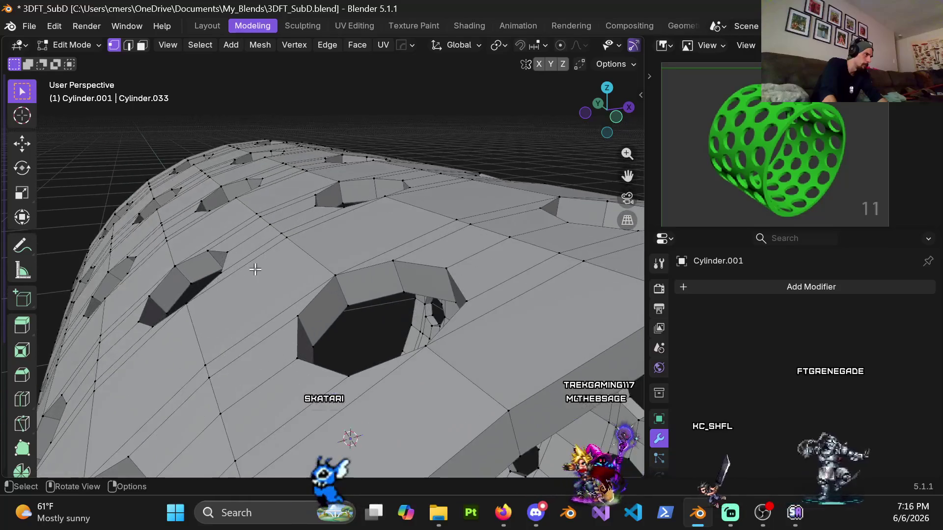
Step: Switch to wireframe, zoom toward a hole, and merge the first two stray-vertex clusters at center
key("shift+z")
scroll(259, 312, "up", 4)
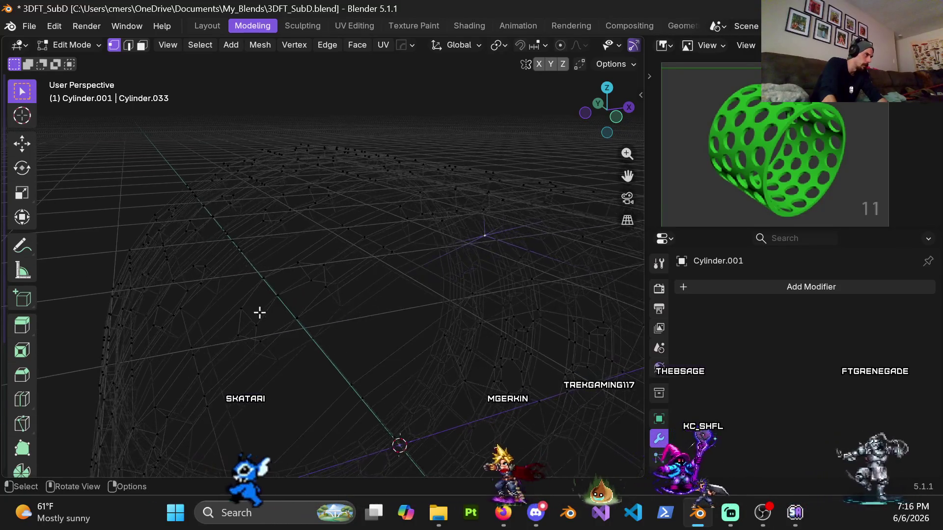
middle_click_drag(211, 320, 255, 273, "shift")
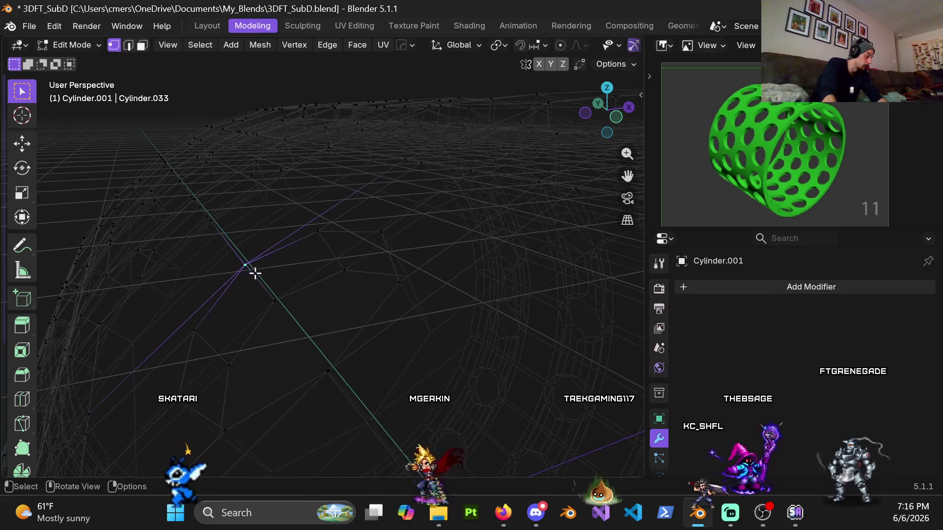
key("q")
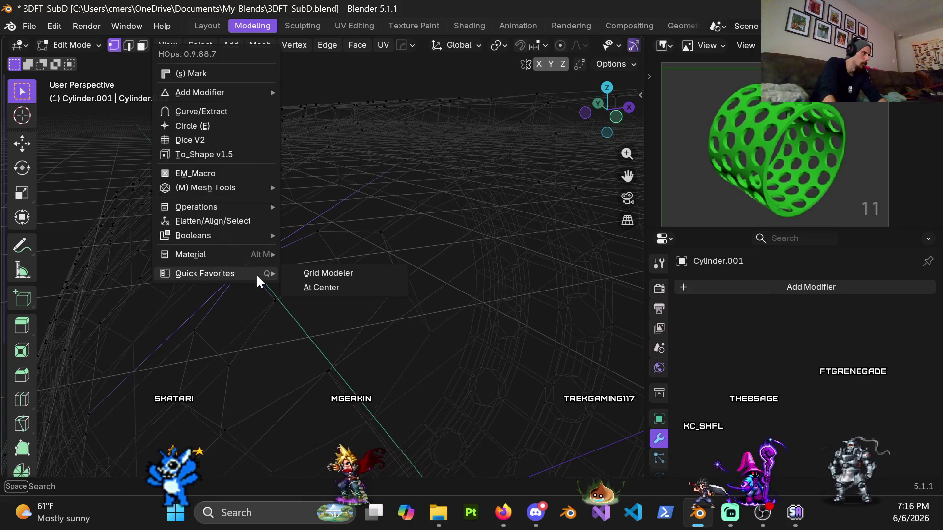
left_click(305, 288)
key("q")
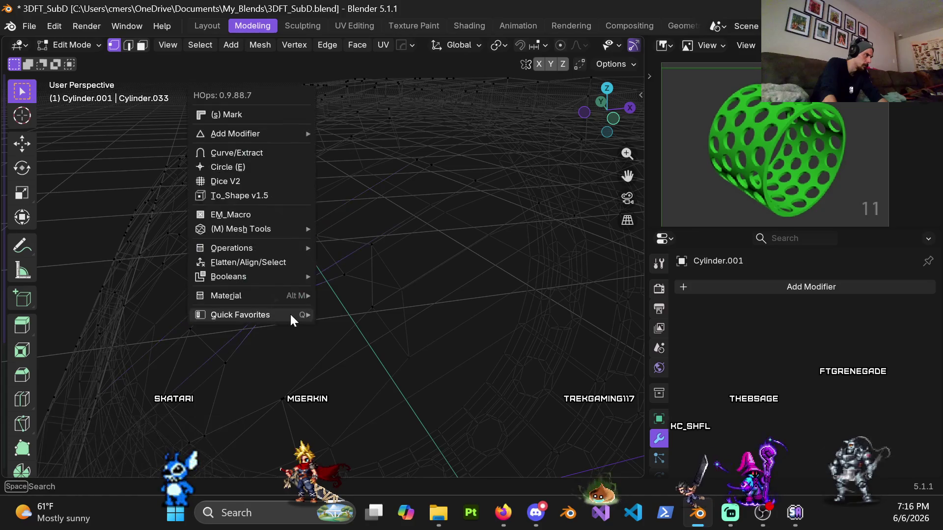
left_click(343, 329)
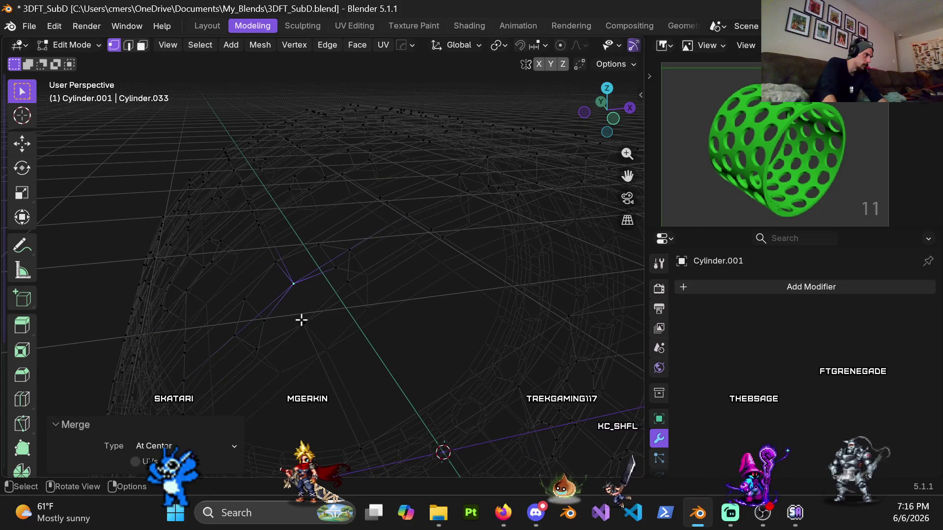
Step: Merge three more stray-vertex clusters along the hole rim at their center
key("q")
left_click(351, 354)
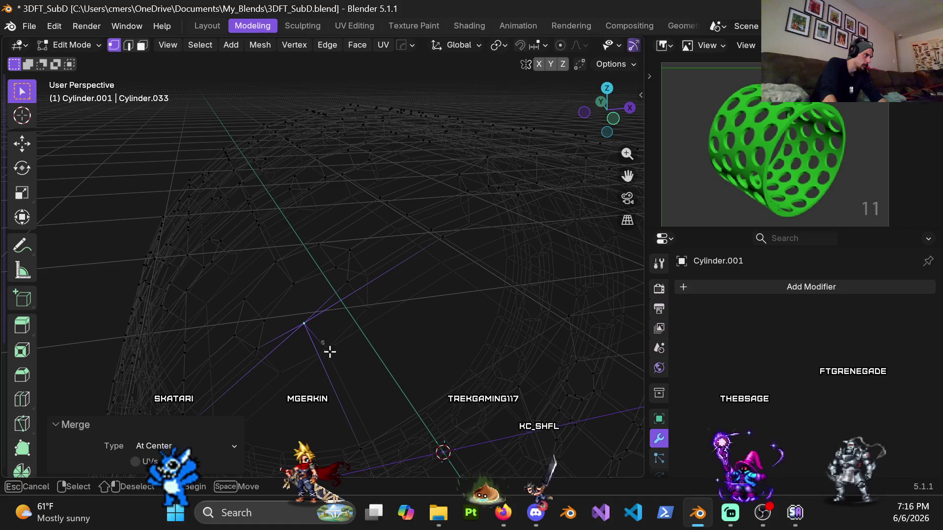
key("q")
left_click(386, 376)
middle_click_drag(329, 307, 329, 293)
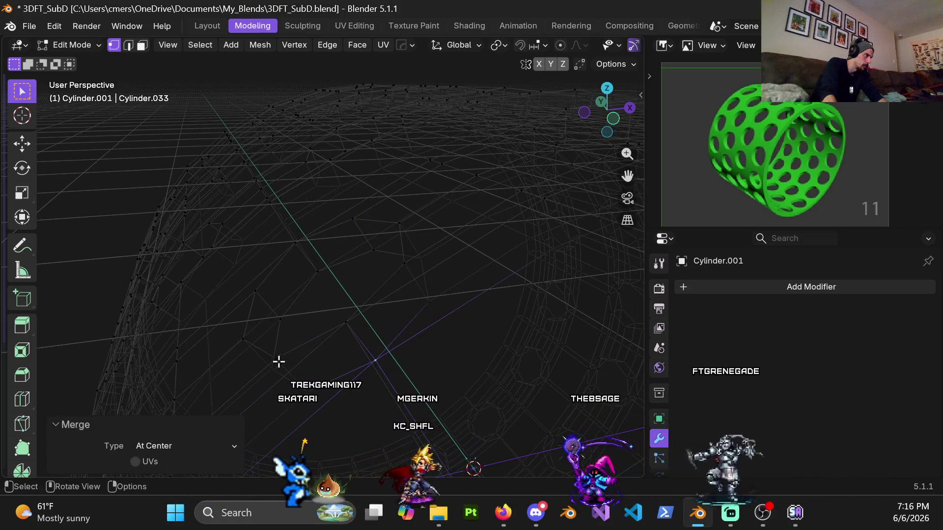
key("q")
left_click(351, 386)
Step: Select and merge three further vertex clusters on the other side of the hole into single points
left_click(305, 388, "shift")
key("q")
left_click(375, 403)
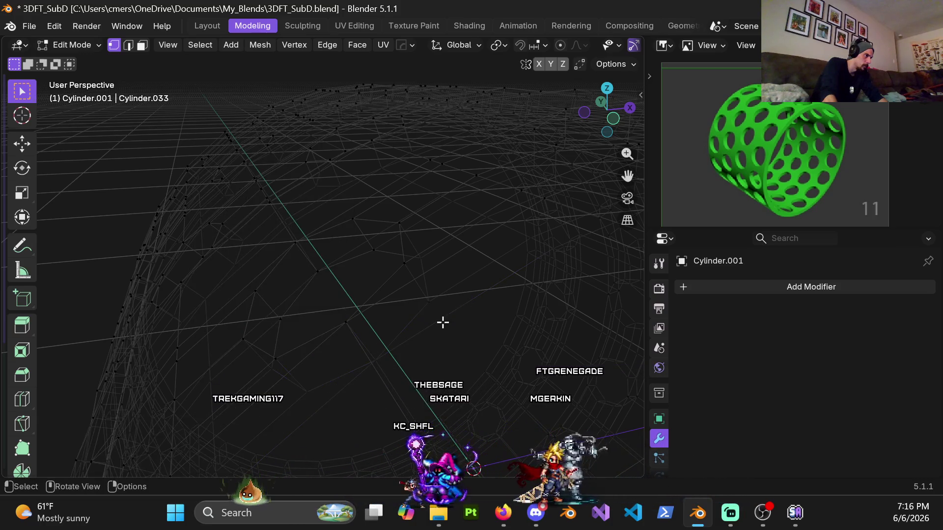
key("q")
left_click(491, 340)
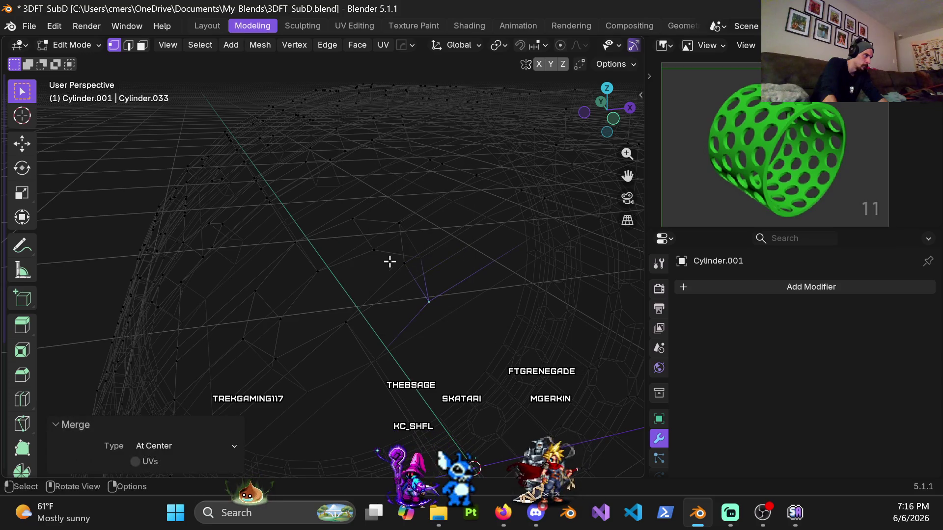
key("q")
left_click(481, 292)
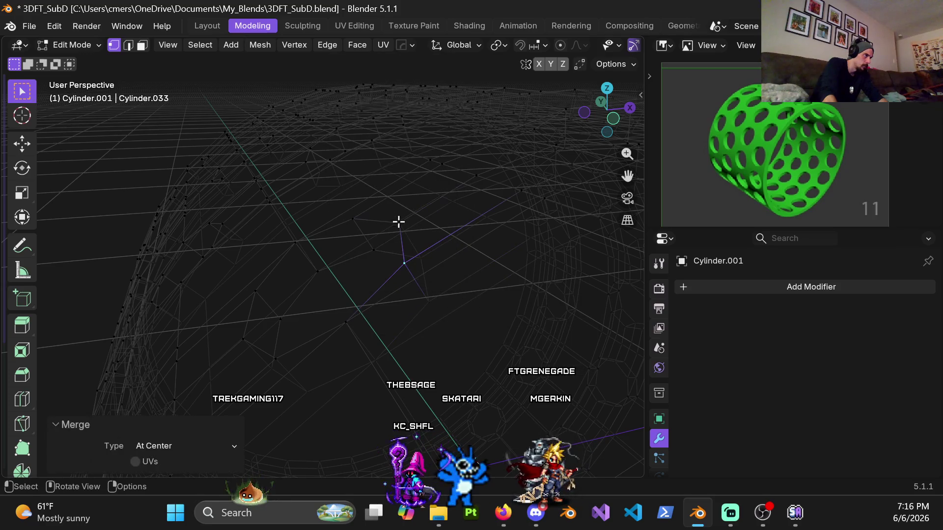
Step: Nudge a merged vertex down and to the left into line with the hole rim
key("g")
key("Escape")
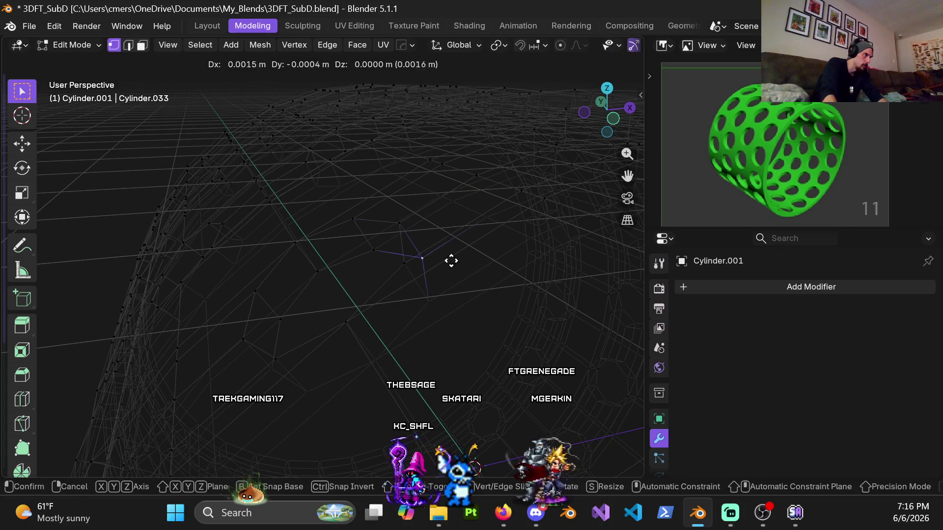
key("g")
key("Escape")
key("g")
left_click(303, 238)
key("g")
key("Escape")
key("g")
left_click(236, 307)
key("g")
left_click(243, 343)
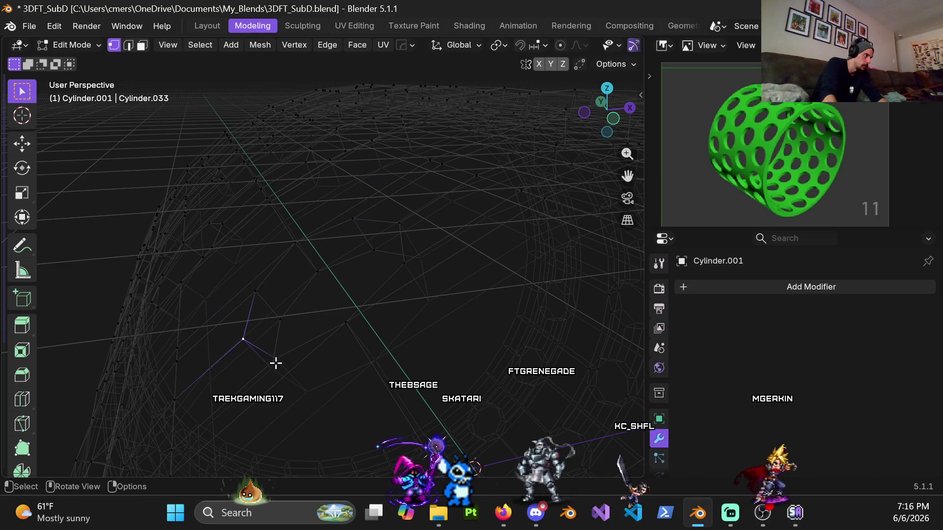
mouse_move(272, 374)
middle_mouse_down()
mouse_move(267, 362)
mouse_move(315, 331)
mouse_move(288, 292)
mouse_move(255, 337)
mouse_move(379, 253)
mouse_move(352, 272)
mouse_move(275, 251)
middle_mouse_up()
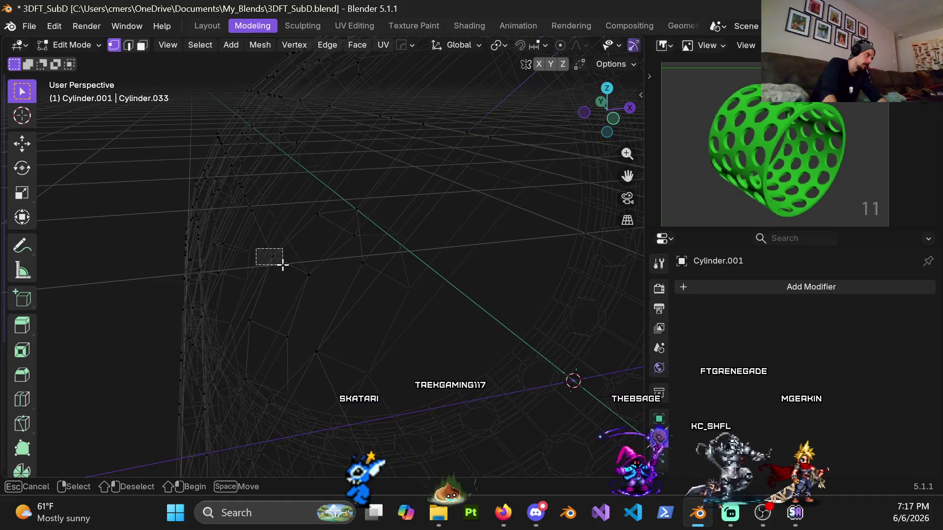
Step: Merge four stray-vertex clusters around the hole at their center
key("q")
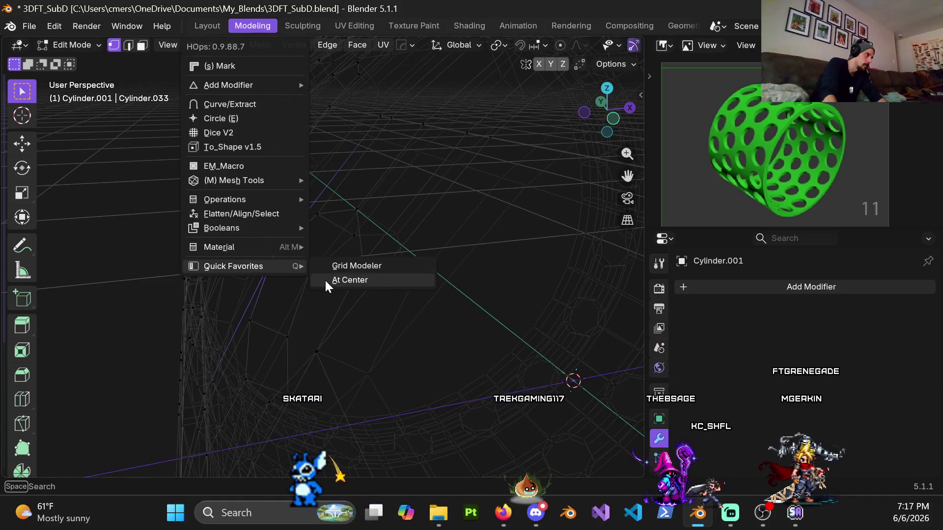
left_click(326, 284)
key("q")
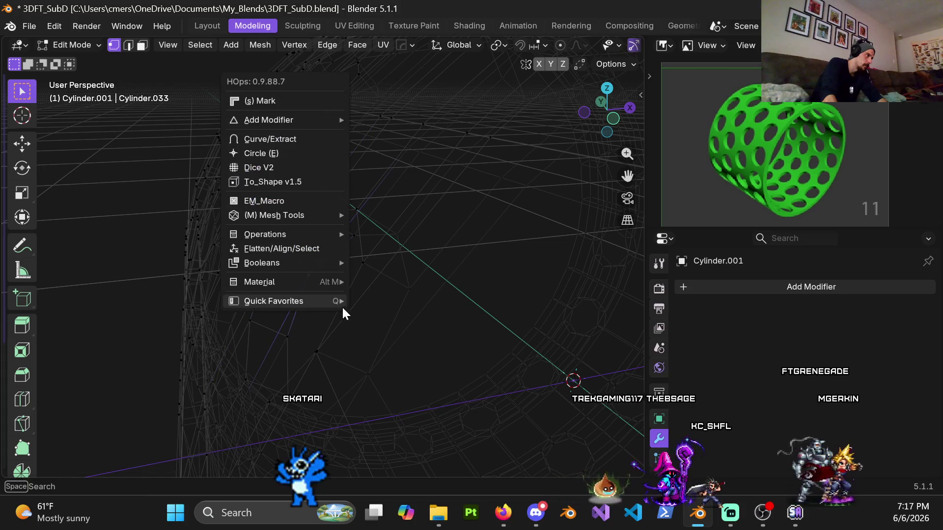
mouse_move(339, 305)
left_click(365, 313)
left_click_drag(306, 338, 328, 357)
key("q")
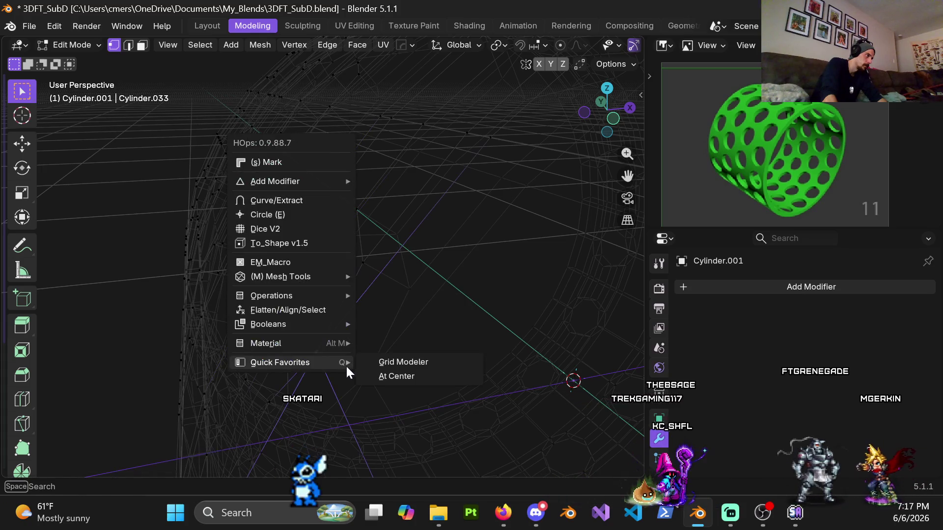
left_click(368, 378)
key("q")
mouse_move(377, 349)
left_click(421, 368)
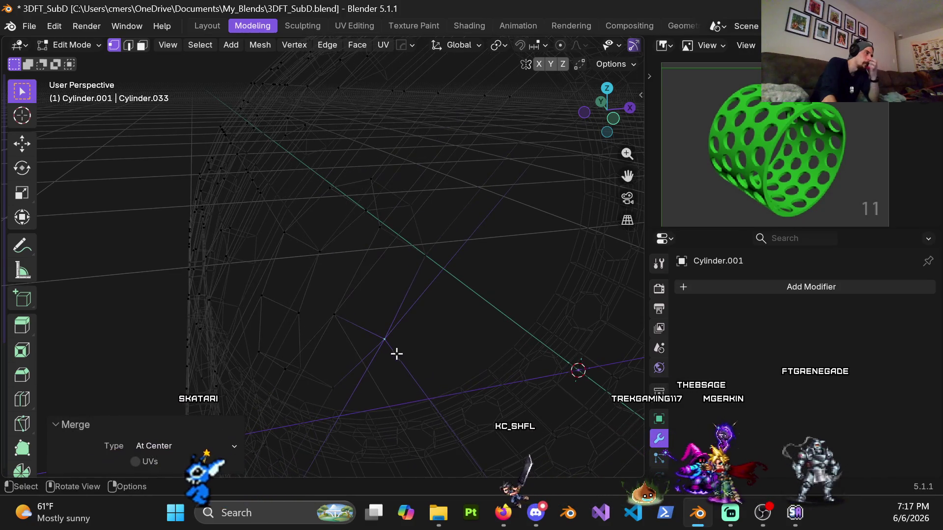
Step: Orbit around the hole and collapse two more vertex clusters into single points
mouse_move(353, 347)
middle_mouse_down()
mouse_move(377, 305)
mouse_move(355, 370)
middle_mouse_up()
left_click_drag(364, 382, 366, 383)
key("q")
mouse_move(376, 382)
left_click(423, 396)
key("q")
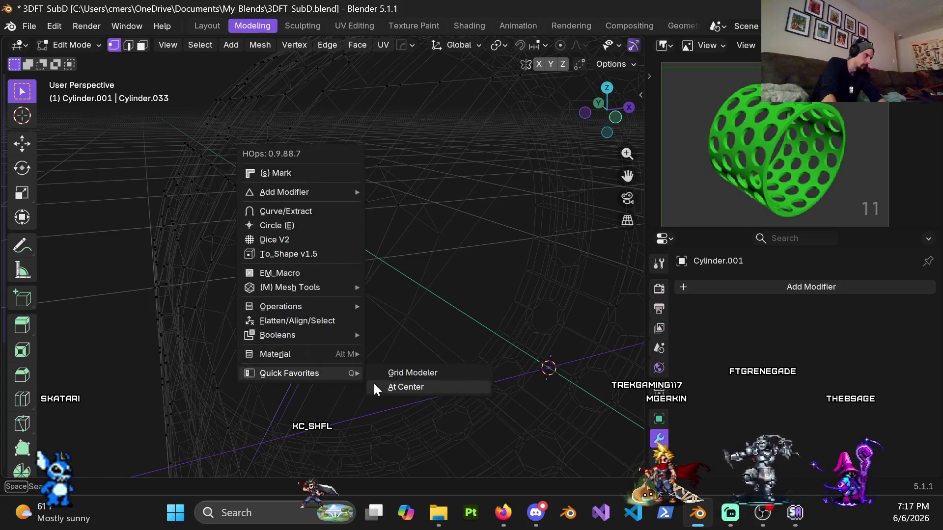
mouse_move(383, 326)
middle_mouse_down()
mouse_move(396, 299)
mouse_move(269, 346)
middle_mouse_up()
key("q")
left_click(362, 394)
Step: Toggle wireframe, orbit to a low side view of the hole, and merge two clusters there
key("shift+z")
mouse_move(449, 226)
middle_mouse_down()
mouse_move(236, 364)
mouse_move(435, 369)
mouse_move(237, 292)
mouse_move(261, 319)
mouse_move(294, 275)
mouse_move(326, 301)
mouse_move(283, 285)
mouse_move(299, 276)
mouse_move(467, 320)
mouse_move(344, 305)
mouse_move(366, 337)
mouse_move(326, 316)
mouse_move(413, 258)
middle_mouse_up()
key("q")
left_click(459, 280)
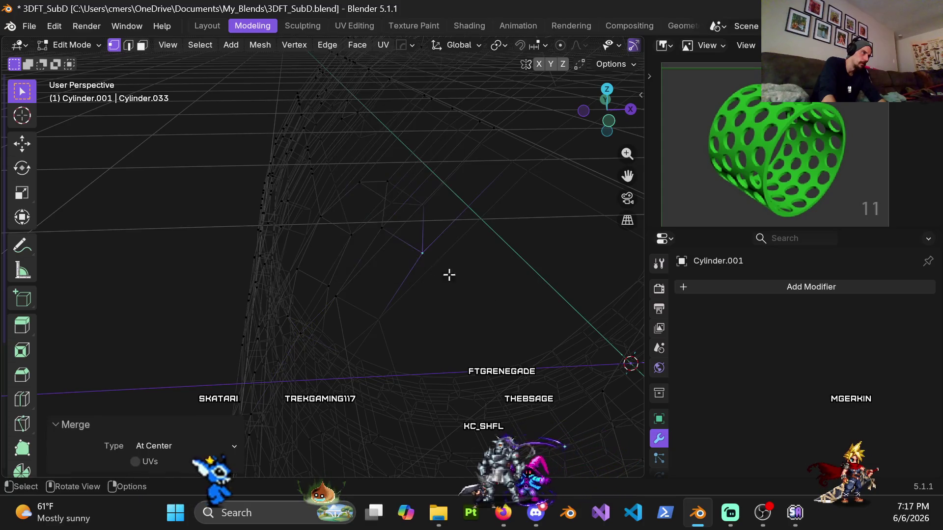
left_click_drag(396, 243, 396, 244)
key("q")
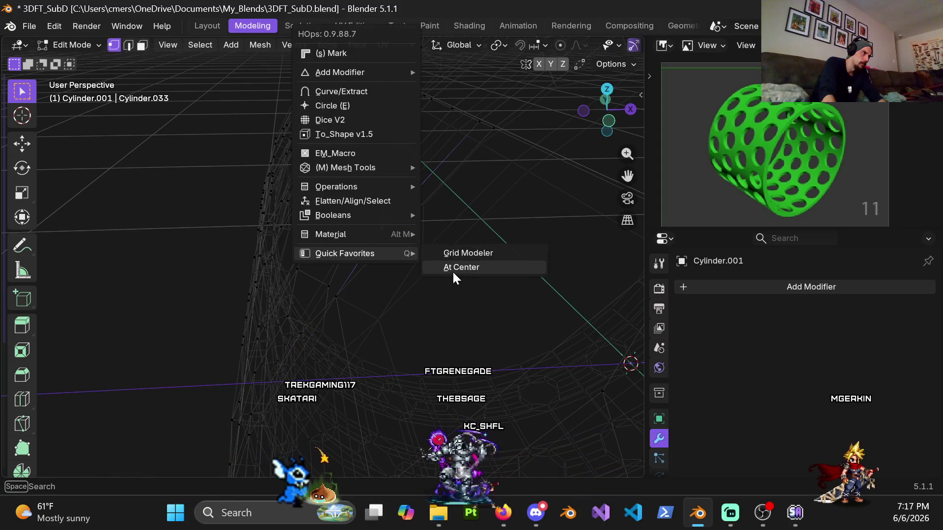
left_click(453, 269)
middle_click_drag(364, 301, 322, 346)
Step: Move a merged vertex leftward in several passes to line it up with the rim
key("g")
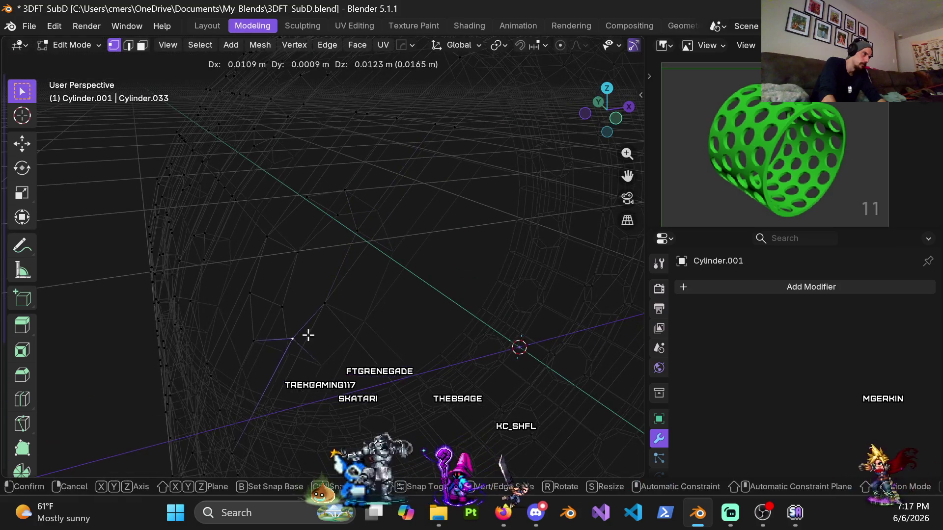
left_click(365, 304)
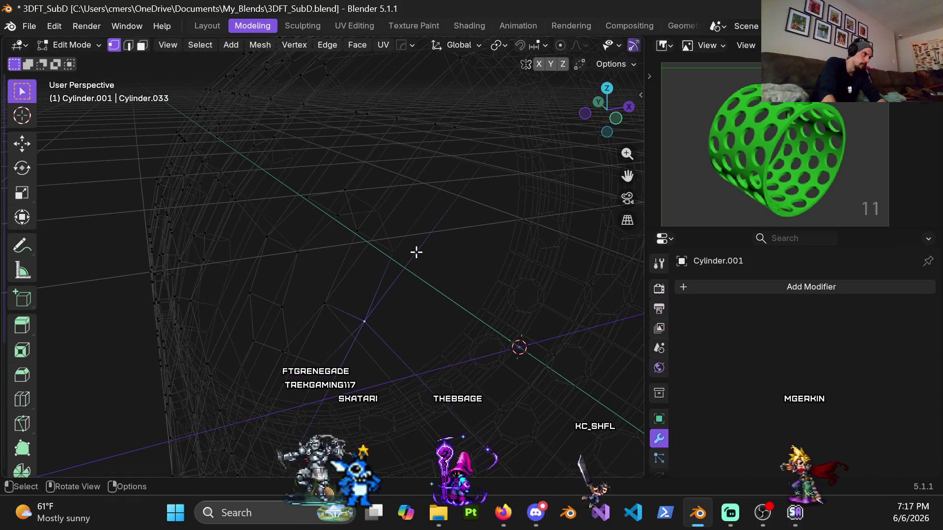
key("g")
left_click(369, 196)
key("g")
left_click(333, 221)
key("g")
left_click(257, 233)
key("g")
left_click(270, 314)
mouse_move(269, 314)
middle_mouse_down("shift")
mouse_move(270, 350)
mouse_move(319, 273)
mouse_move(317, 212)
mouse_move(295, 193)
mouse_move(272, 193)
mouse_move(334, 206)
mouse_move(332, 218)
middle_mouse_up("shift")
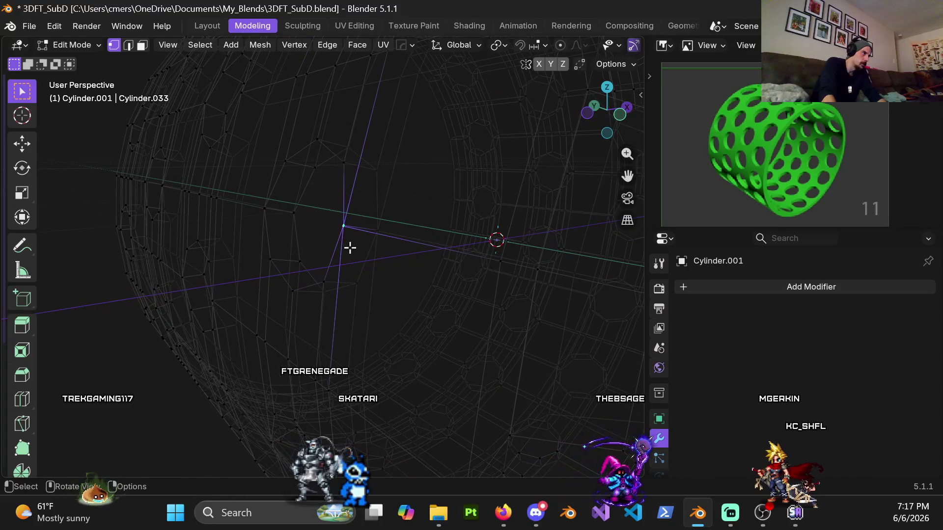
Step: Merge four stray-vertex groups at center using the M and Q menus
key("m")
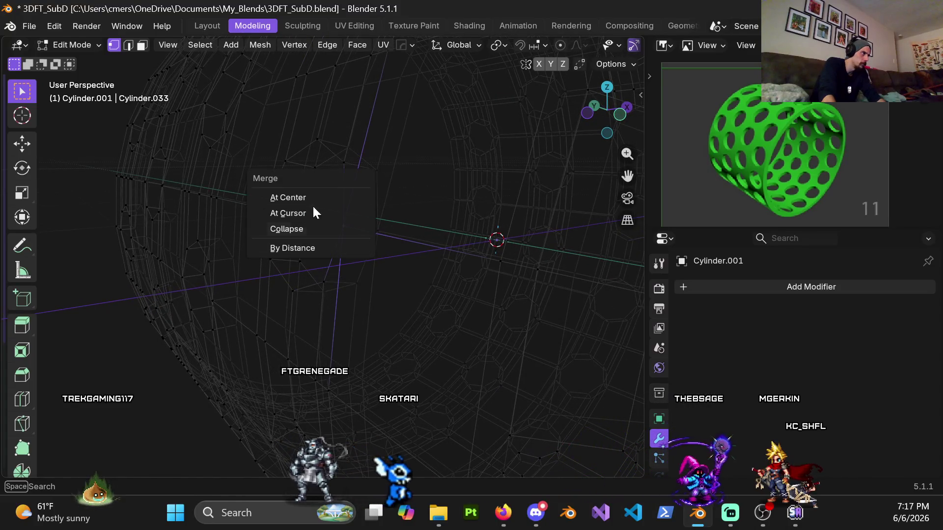
left_click(309, 200)
key("q")
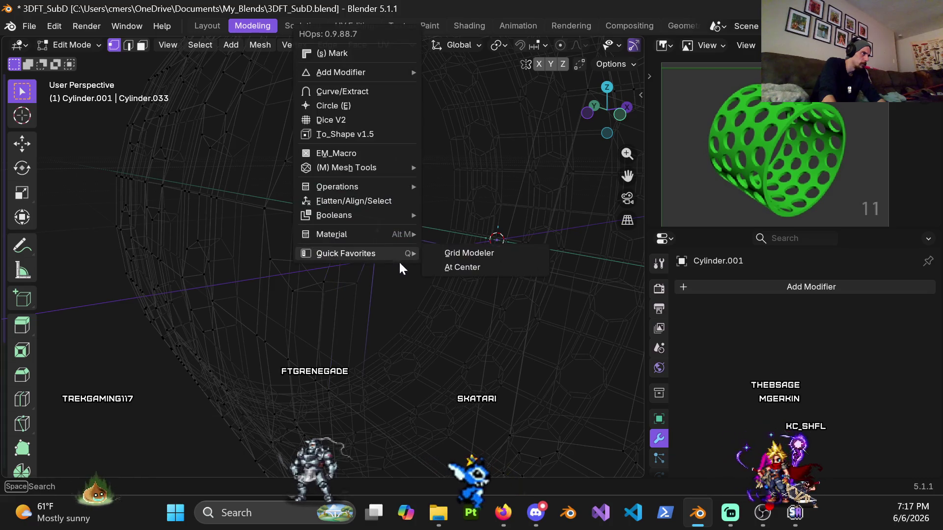
left_click(446, 269)
key("q")
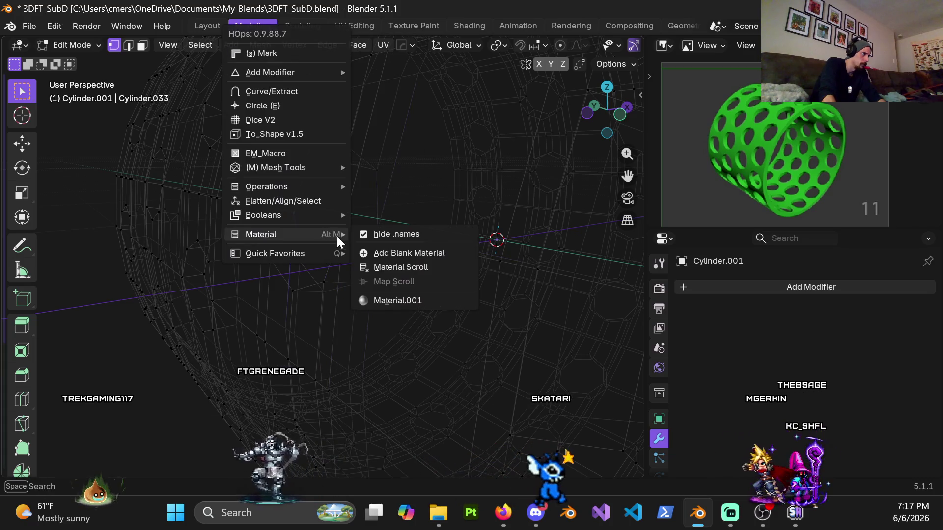
mouse_move(343, 255)
left_click(396, 265)
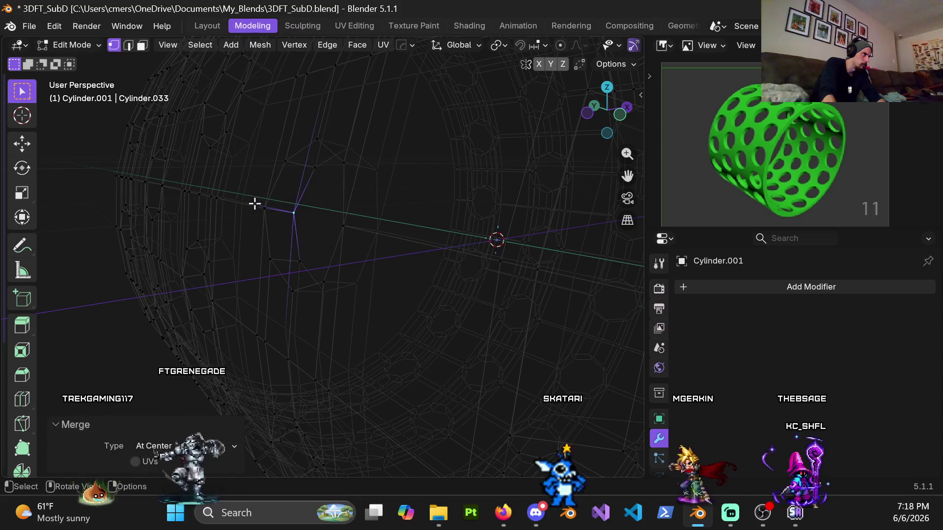
key("q")
mouse_move(296, 252)
left_click(337, 266)
Step: Orbit around the mesh and merge the last two nearby clusters at center
mouse_move(257, 252)
middle_mouse_down()
mouse_move(251, 261)
mouse_move(291, 261)
middle_mouse_up()
mouse_move(314, 299)
left_mouse_down()
mouse_move(325, 311)
mouse_move(364, 310)
left_mouse_up()
key("q")
left_click(362, 315)
key("q")
mouse_move(374, 312)
mouse_move(336, 280)
middle_mouse_down()
mouse_move(348, 257)
mouse_move(361, 310)
middle_mouse_up()
mouse_move(382, 265)
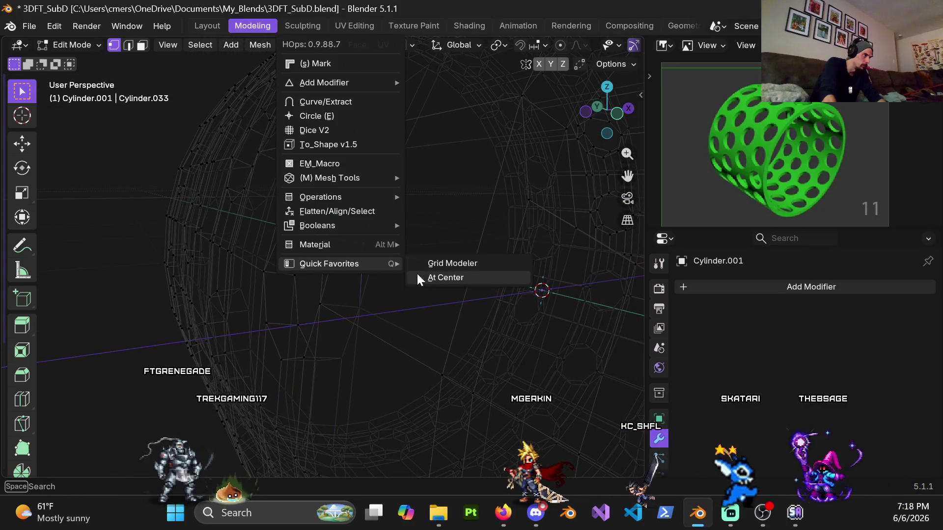
left_click(417, 277)
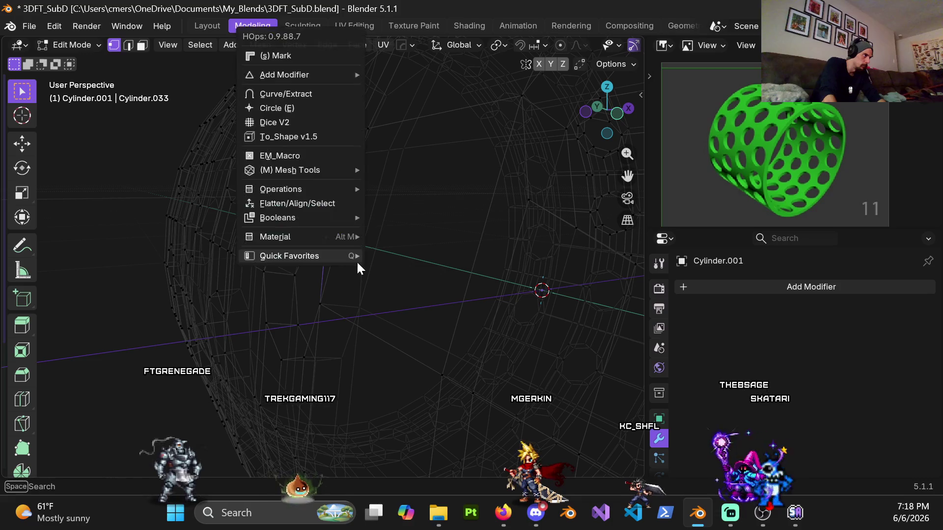
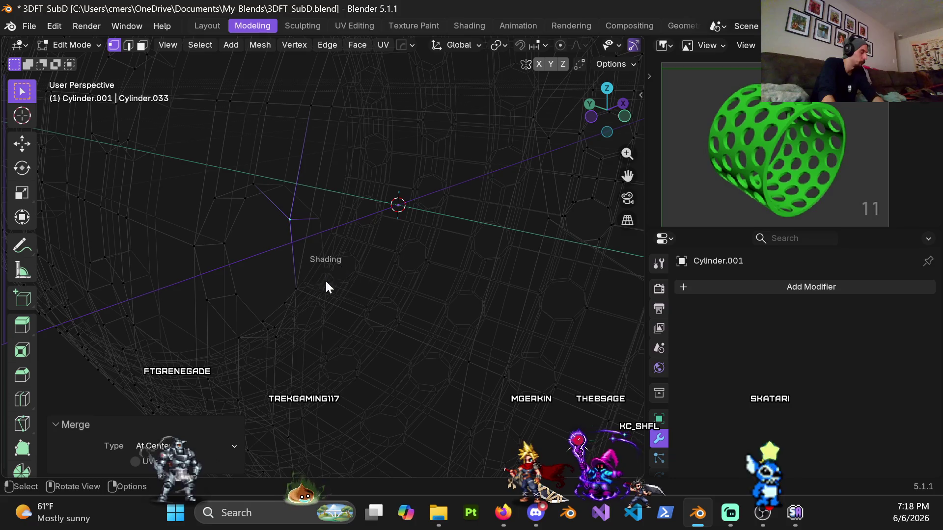
Step: Orbit and zoom around the holed cylinder to bring a hole into view
scroll(326, 282, "down", 10)
mouse_move(327, 282)
middle_mouse_down()
mouse_move(307, 234)
mouse_move(258, 236)
mouse_move(286, 238)
mouse_move(309, 219)
mouse_move(299, 228)
mouse_move(335, 279)
mouse_move(295, 301)
mouse_move(479, 282)
mouse_move(353, 271)
mouse_move(347, 158)
mouse_move(327, 251)
mouse_move(370, 219)
mouse_move(308, 217)
mouse_move(310, 209)
middle_mouse_up()
scroll(346, 138, "up", 5)
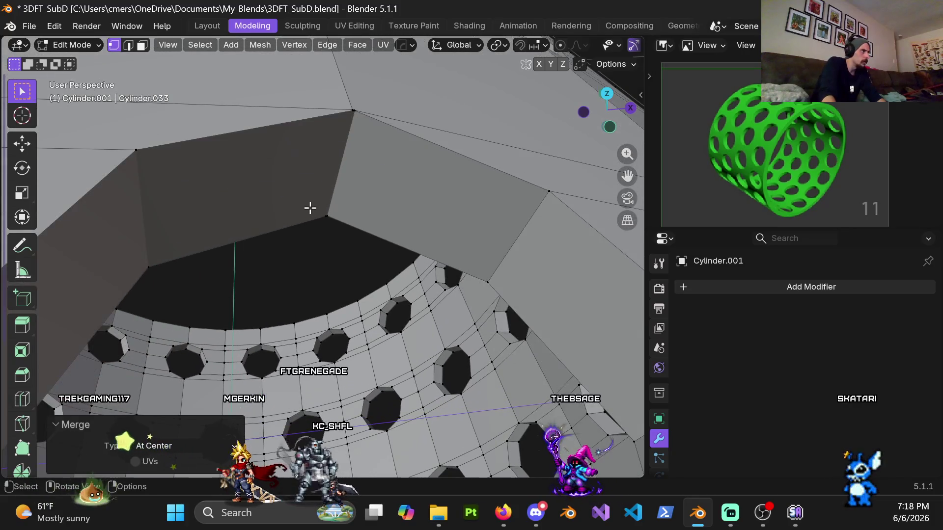
key("shift+a")
mouse_move(174, 194)
middle_mouse_down()
mouse_move(173, 177)
mouse_move(210, 195)
mouse_move(260, 201)
middle_mouse_up()
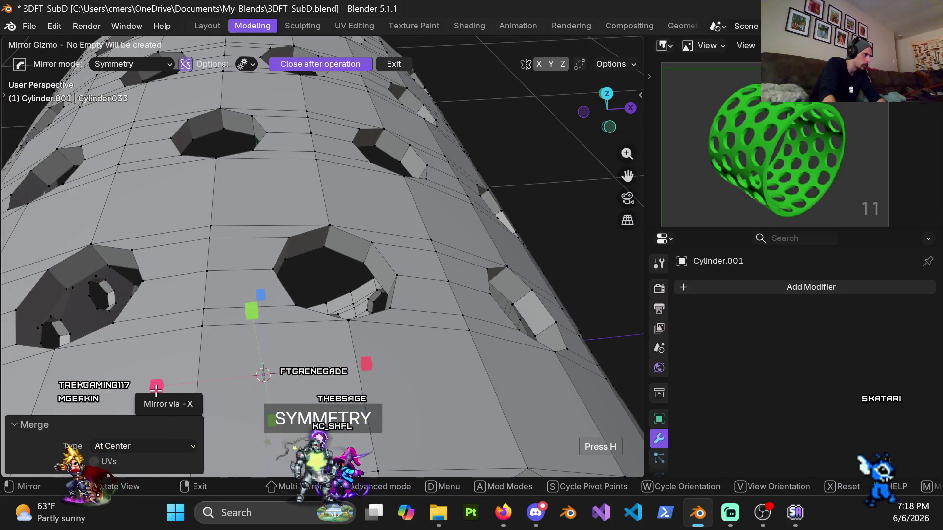
mouse_move(345, 261)
middle_mouse_down("ctrl")
mouse_move(330, 196)
mouse_move(340, 191)
mouse_move(298, 251)
mouse_move(301, 160)
mouse_move(297, 202)
mouse_move(322, 152)
mouse_move(351, 299)
mouse_move(343, 217)
mouse_move(337, 259)
mouse_move(344, 225)
mouse_move(331, 254)
mouse_move(319, 197)
mouse_move(322, 106)
mouse_move(334, 158)
mouse_move(344, 162)
mouse_move(375, 141)
mouse_move(305, 329)
mouse_move(339, 201)
mouse_move(329, 172)
mouse_move(371, 141)
mouse_move(104, 339)
mouse_move(112, 327)
middle_mouse_up("ctrl")
scroll(199, 309, "down", 3)
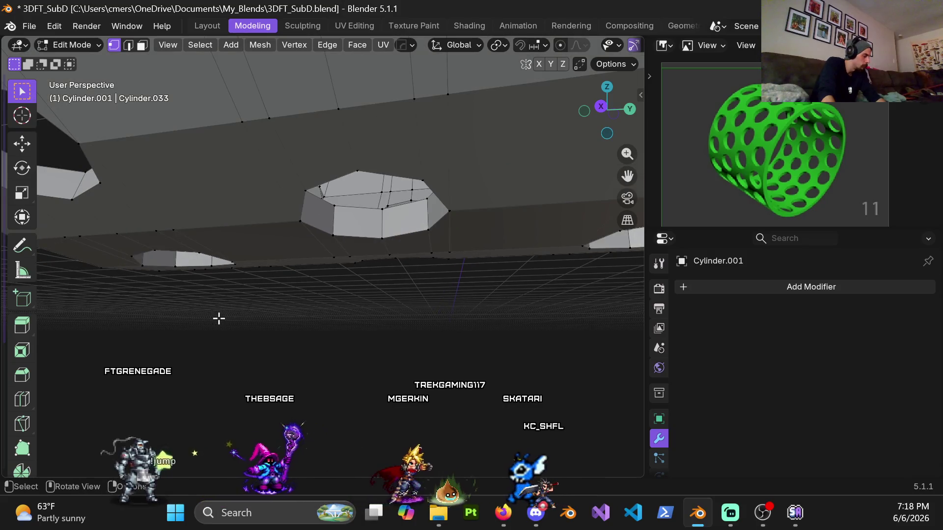
Step: Try the symmetry mirror tool twice, exiting each time without changes
key("alt+x")
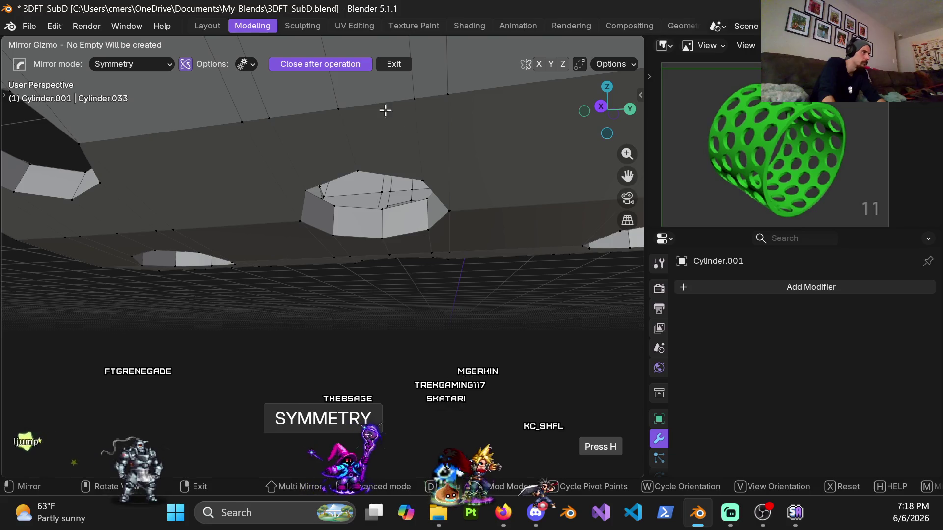
left_click(394, 64)
mouse_move(384, 76)
middle_mouse_down()
mouse_move(324, 162)
mouse_move(447, 135)
mouse_move(380, 221)
middle_mouse_up()
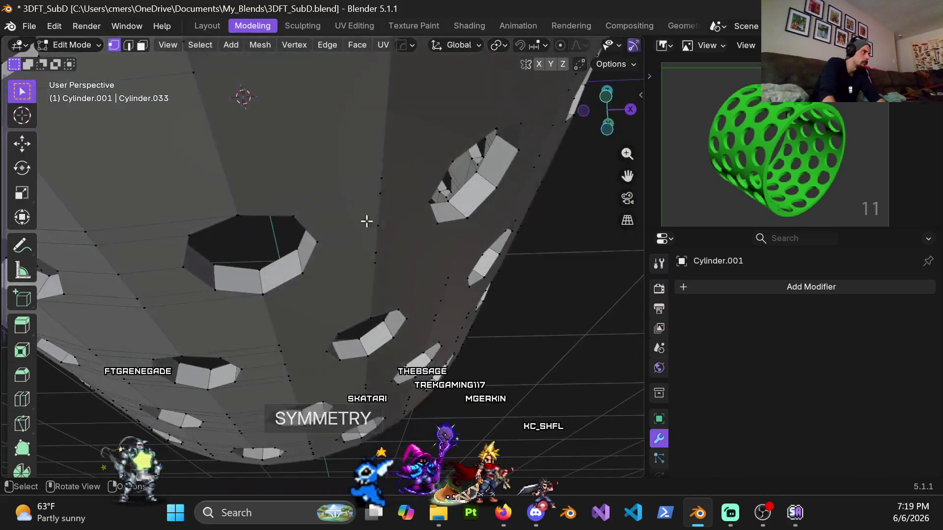
scroll(351, 230, "down", 2)
key("alt+x")
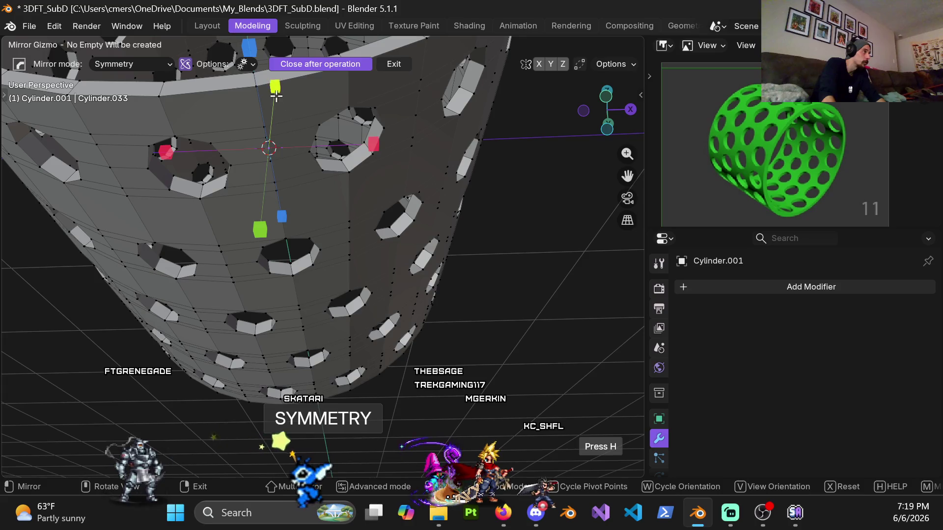
left_click(275, 84)
Step: Move one vertex on the hole's outline loop to even out the surrounding edges
scroll(294, 210, "up", 4)
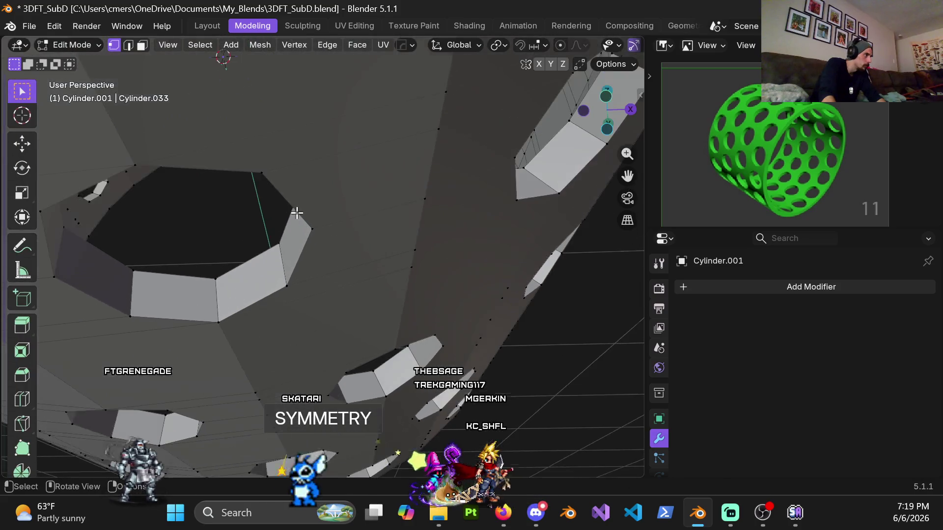
mouse_move(204, 182)
middle_mouse_down()
mouse_move(317, 157)
mouse_move(223, 125)
mouse_move(256, 180)
middle_mouse_up()
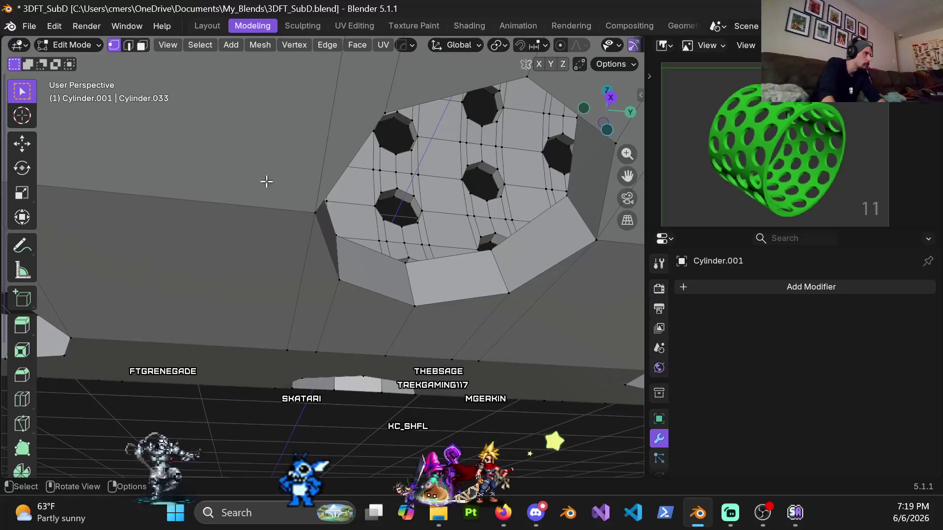
mouse_move(319, 231)
middle_mouse_down()
mouse_move(276, 242)
mouse_move(303, 236)
middle_mouse_up()
key("g")
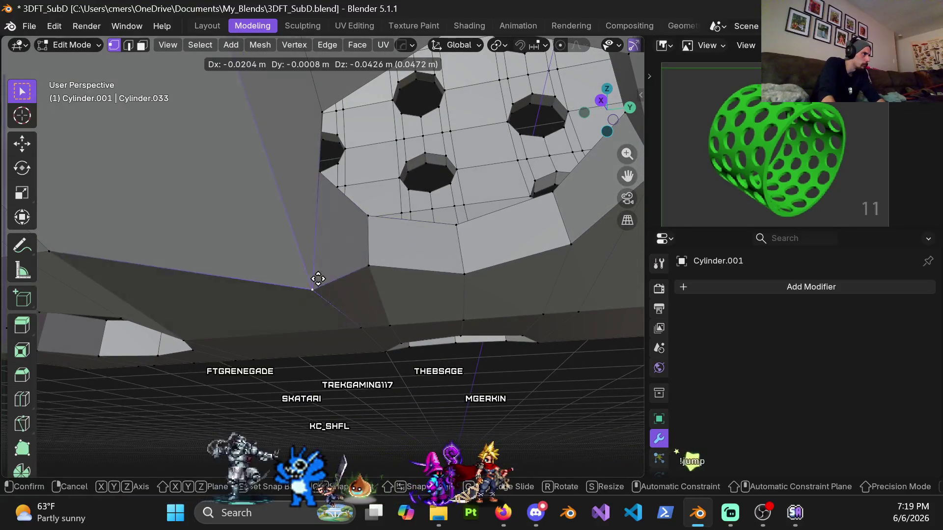
left_click(337, 271)
scroll(295, 268, "down", 6)
mouse_move(251, 266)
middle_mouse_down()
mouse_move(369, 238)
mouse_move(423, 318)
mouse_move(419, 260)
mouse_move(419, 282)
mouse_move(334, 271)
middle_mouse_up()
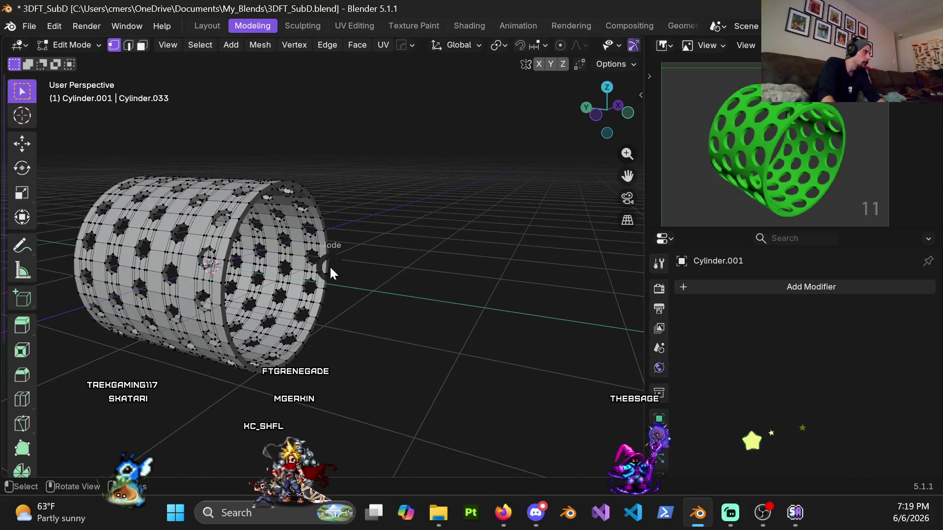
Step: In Object Mode, subdivide the cylinder to level 4 and apply auto smooth shading
key("Tab")
middle_click_drag(276, 251, 204, 252)
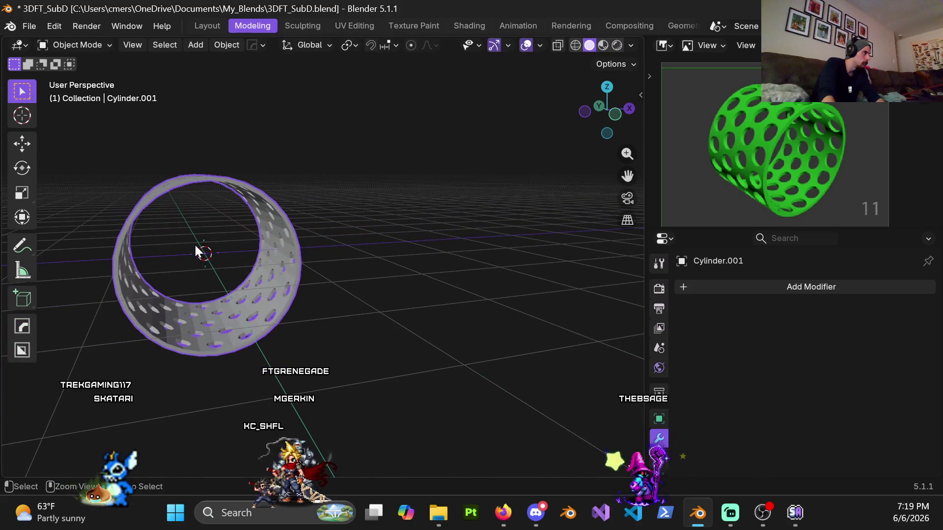
key("ctrl+4")
right_click(215, 241)
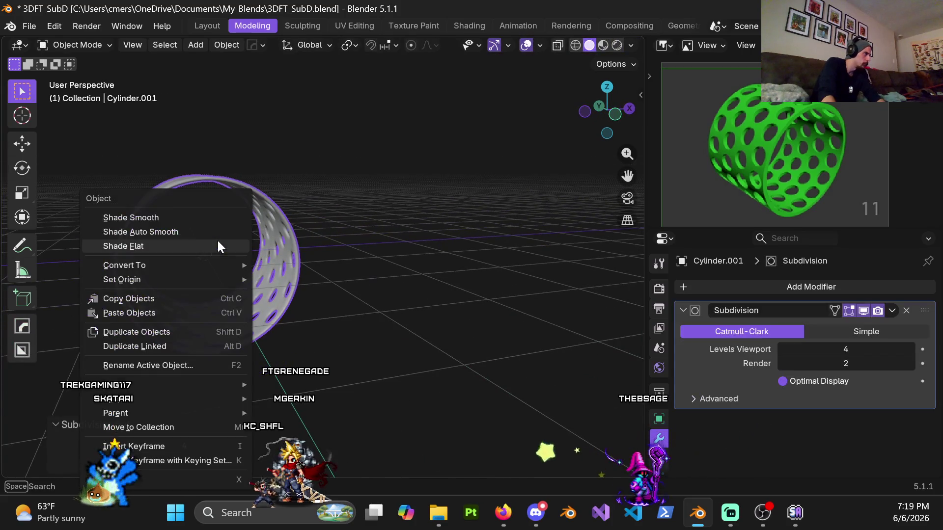
left_click(163, 231)
mouse_move(107, 228)
middle_mouse_down()
mouse_move(211, 237)
mouse_move(230, 249)
mouse_move(273, 199)
mouse_move(249, 368)
mouse_move(301, 226)
mouse_move(357, 158)
mouse_move(270, 220)
mouse_move(347, 162)
mouse_move(257, 190)
mouse_move(317, 203)
middle_mouse_up()
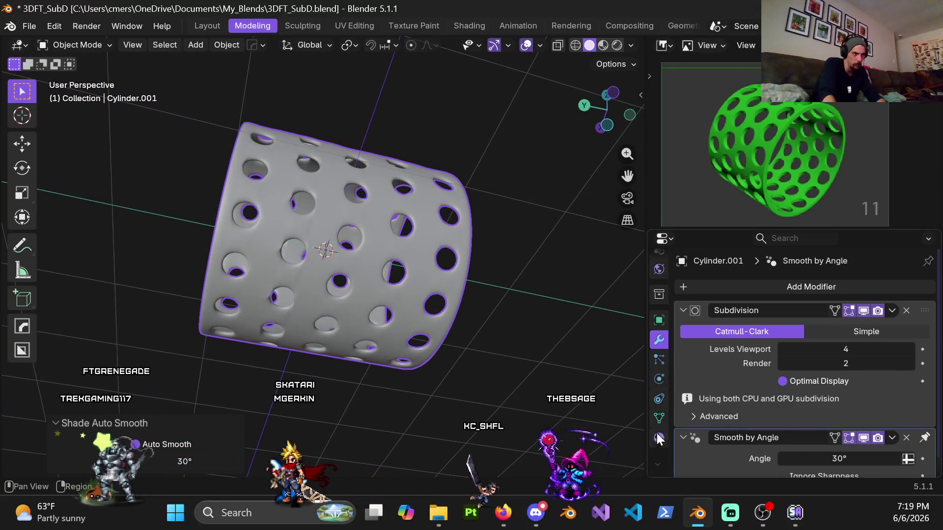
Step: Assign Material.001 to the cylinder
left_click(659, 437)
left_click(684, 347)
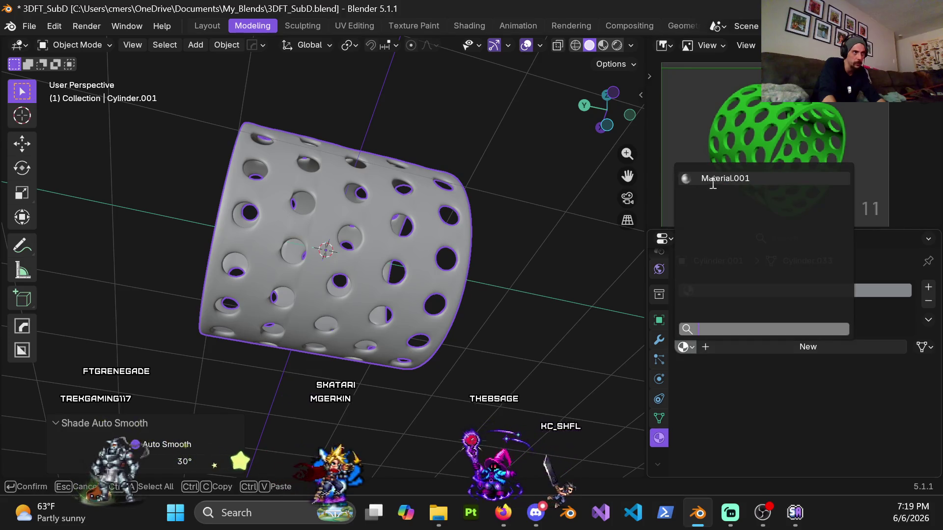
left_click(713, 182)
Step: Switch to Material Preview and orbit around the cylinder to inspect the rounded holes
key("z")
left_click(438, 310)
mouse_move(441, 315)
middle_mouse_down()
mouse_move(341, 306)
mouse_move(388, 148)
mouse_move(385, 191)
middle_mouse_up()
scroll(224, 353, "up", 4)
mouse_move(224, 354)
middle_mouse_down()
mouse_move(287, 259)
mouse_move(248, 241)
mouse_move(160, 255)
mouse_move(306, 238)
mouse_move(360, 219)
mouse_move(454, 249)
middle_mouse_up()
middle_click_drag(451, 290, 379, 195)
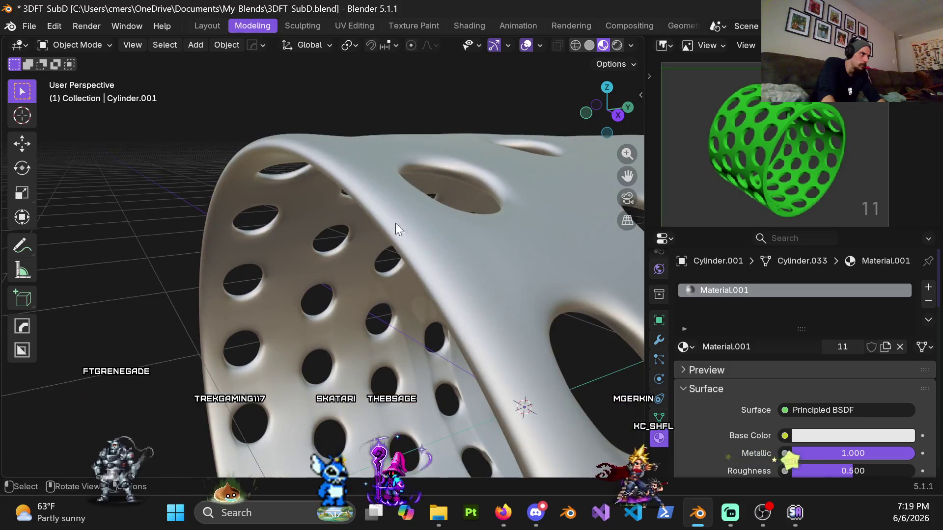
scroll(380, 195, "down", 5)
mouse_move(395, 314)
middle_mouse_down()
mouse_move(384, 206)
mouse_move(391, 223)
mouse_move(329, 223)
mouse_move(436, 215)
mouse_move(378, 224)
mouse_move(390, 179)
mouse_move(323, 169)
mouse_move(249, 186)
mouse_move(229, 235)
mouse_move(255, 192)
mouse_move(243, 190)
mouse_move(295, 190)
mouse_move(397, 160)
mouse_move(315, 251)
mouse_move(291, 248)
mouse_move(336, 229)
mouse_move(415, 219)
mouse_move(455, 240)
mouse_move(402, 257)
mouse_move(353, 231)
mouse_move(514, 185)
mouse_move(202, 230)
middle_mouse_up()
scroll(397, 161, "up", 5)
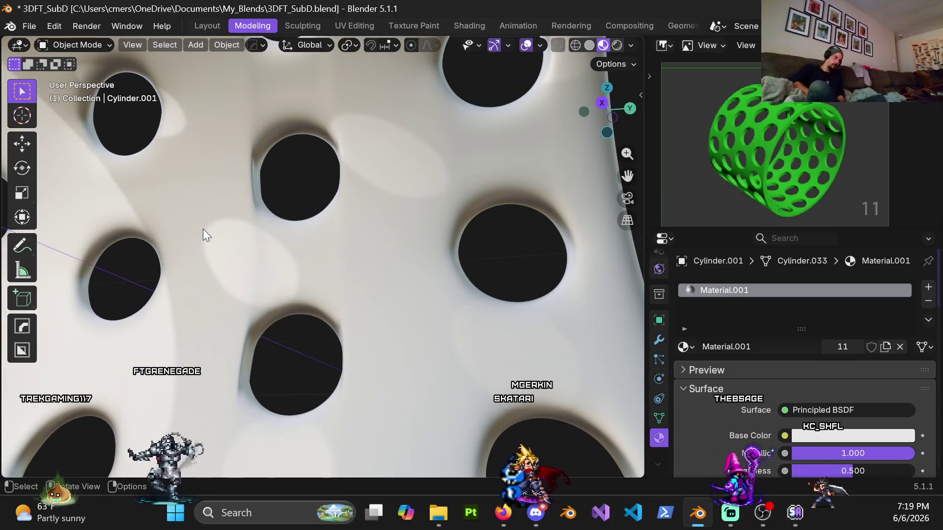
mouse_move(238, 265)
middle_mouse_down()
mouse_move(167, 297)
mouse_move(201, 269)
mouse_move(276, 260)
mouse_move(275, 305)
mouse_move(284, 280)
mouse_move(175, 287)
mouse_move(233, 313)
mouse_move(280, 371)
mouse_move(287, 261)
mouse_move(312, 262)
mouse_move(273, 289)
mouse_move(227, 295)
mouse_move(211, 278)
mouse_move(101, 260)
mouse_move(215, 296)
mouse_move(197, 238)
mouse_move(232, 192)
mouse_move(303, 193)
mouse_move(324, 173)
mouse_move(328, 263)
mouse_move(316, 299)
middle_mouse_up()
Step: Select the cylinder and bring up the interaction mode menu
left_click(286, 276)
key("ctrl+Tab")
scroll(328, 264, "up", 5)
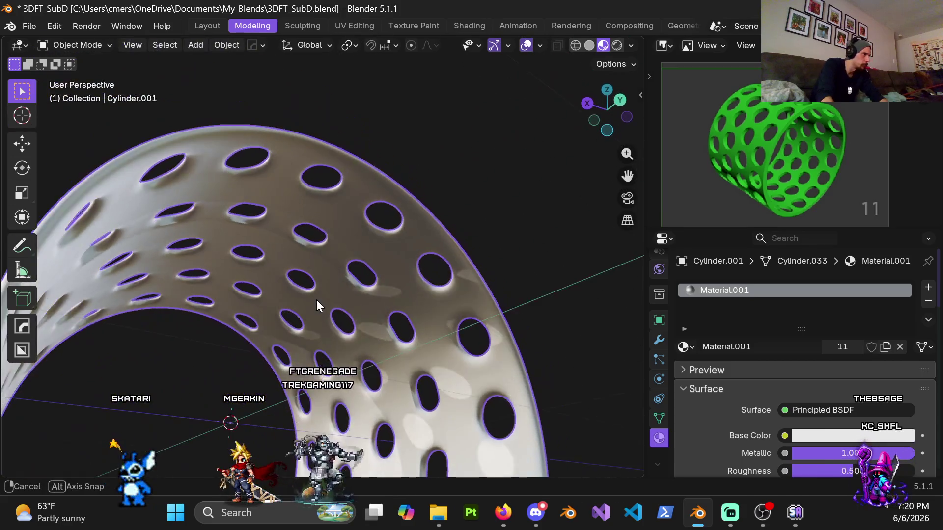
key("ctrl+Tab")
Step: Enter Edit Mode and set the Subdivision modifier's viewport level to 0
left_click(378, 278)
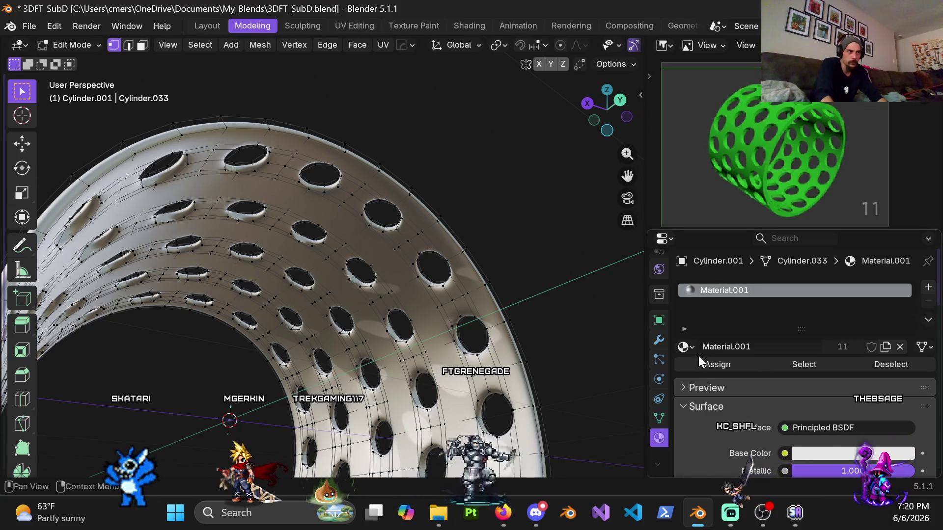
left_click(660, 340)
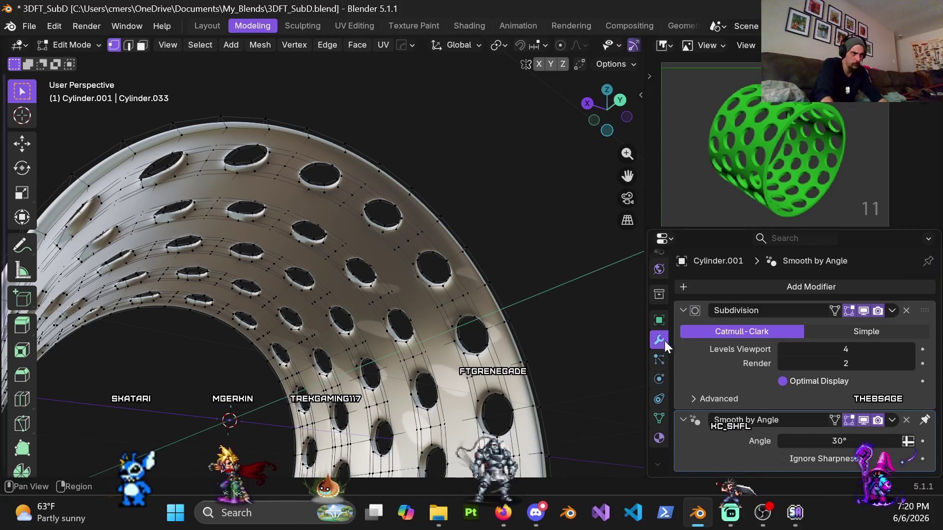
left_click(847, 361)
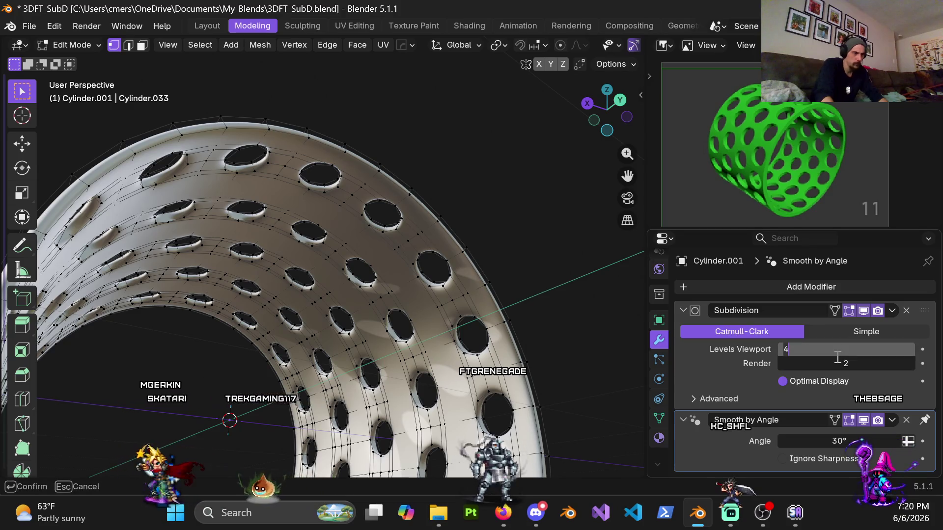
type("0")
key("Return")
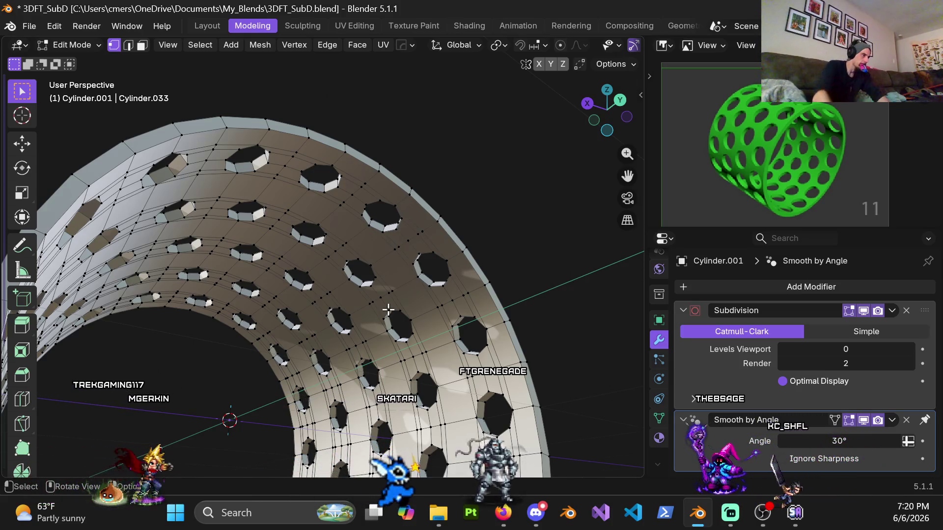
Step: Check the holed mesh in wireframe, front orthographic view, and solid shading
mouse_move(358, 292)
middle_mouse_down()
mouse_move(353, 276)
mouse_move(375, 237)
mouse_move(435, 297)
mouse_move(331, 319)
middle_mouse_up()
scroll(402, 267, "up", 10)
key("z")
key("z")
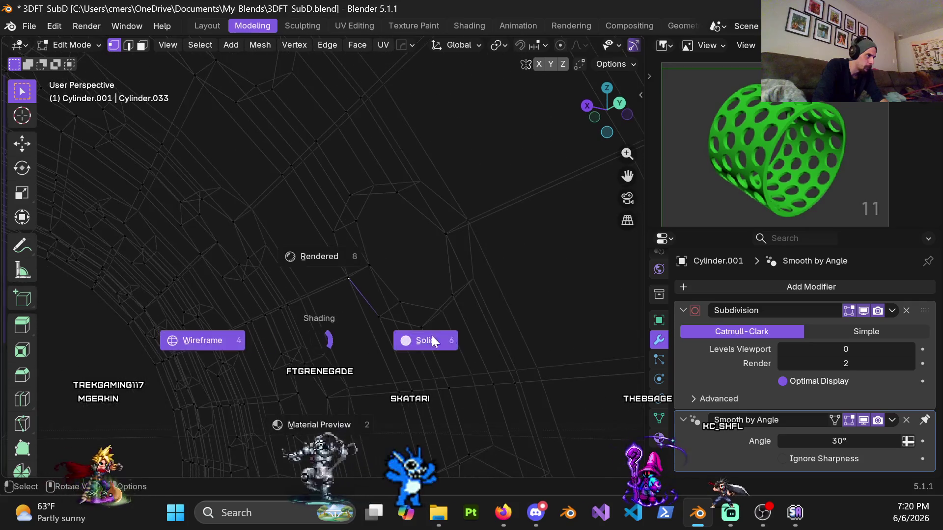
scroll(312, 326, "down", 10)
key("KP_5")
key("KP_1")
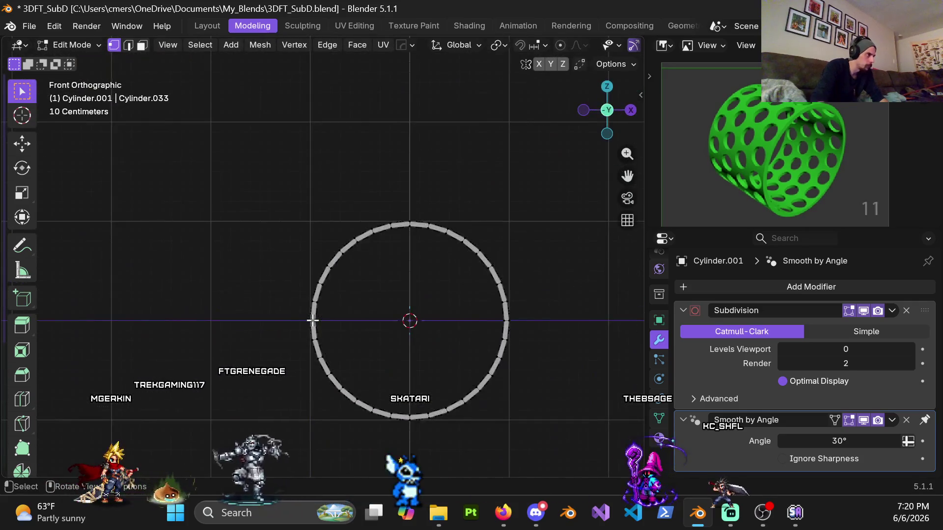
mouse_move(372, 300)
middle_mouse_down()
mouse_move(413, 341)
mouse_move(413, 260)
middle_mouse_up()
key("z")
left_click(422, 322)
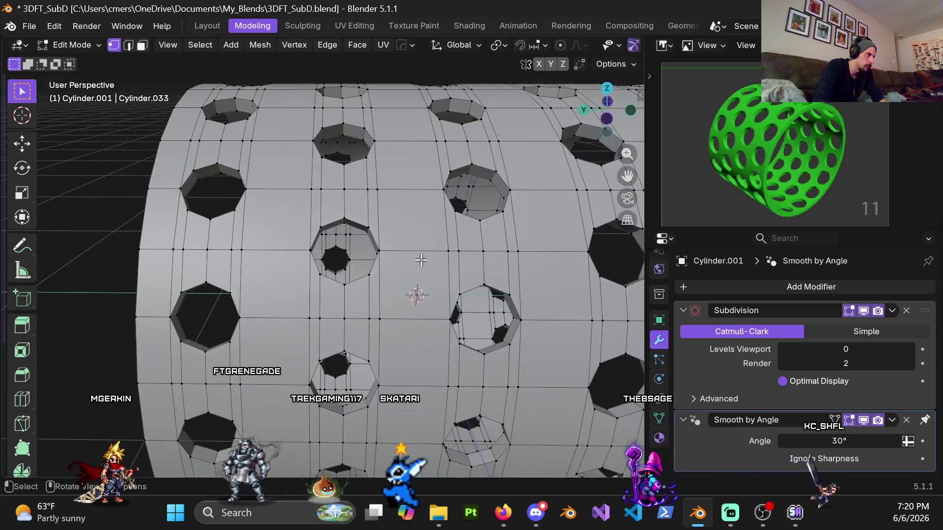
Step: Cancel the symmetry mirror tool, clear the mesh selection, and zoom out to the whole cylinder
scroll(413, 259, "down", 5)
scroll(356, 261, "up", 3)
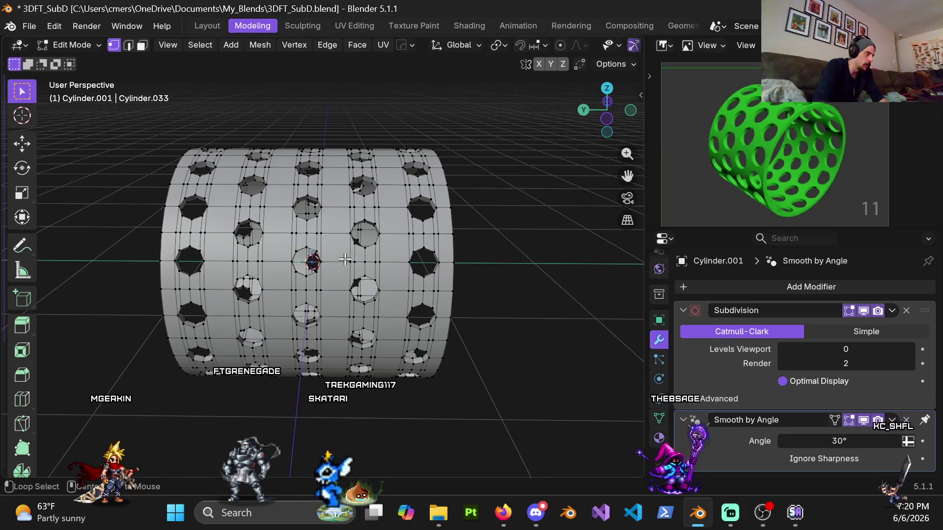
key("alt+x")
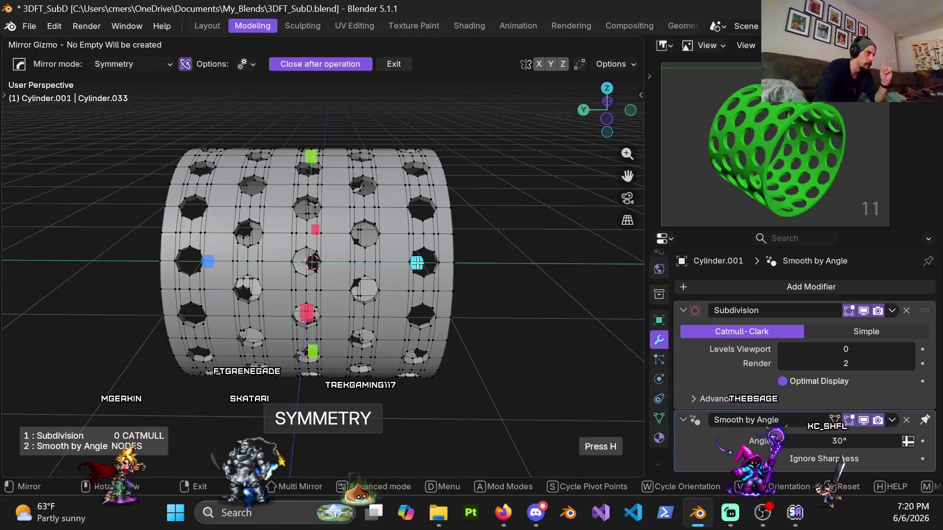
key("Escape")
key("alt+a")
scroll(364, 244, "up", 6)
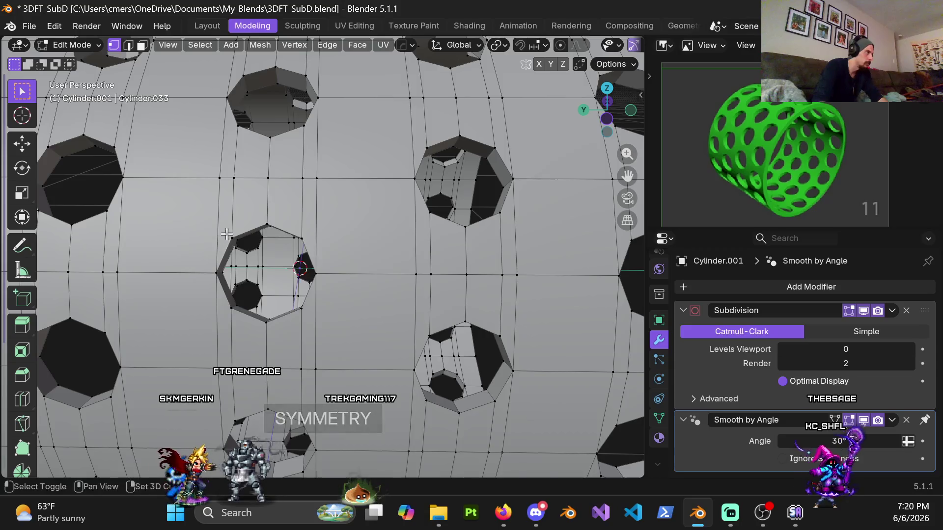
mouse_move(364, 244)
middle_mouse_down()
mouse_move(410, 295)
mouse_move(320, 223)
mouse_move(243, 286)
middle_mouse_up()
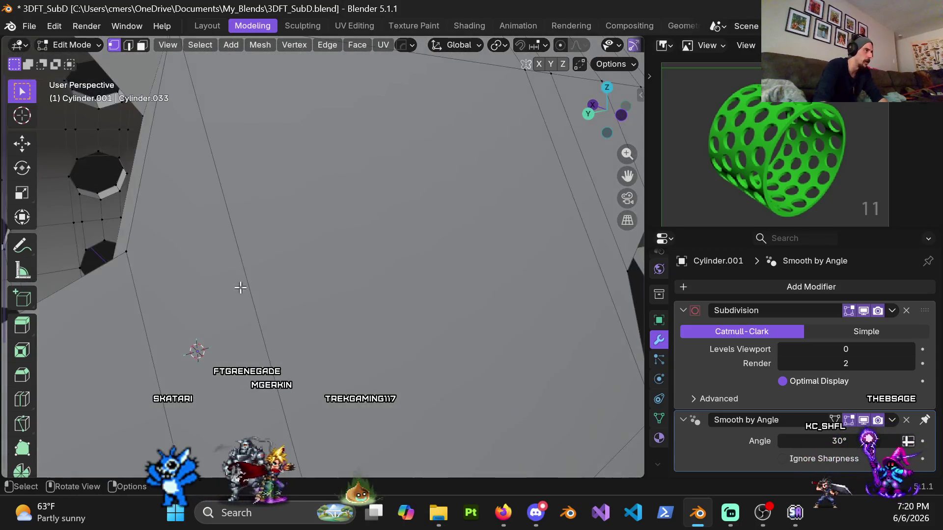
scroll(250, 230, "down", 5)
scroll(250, 230, "up", 6)
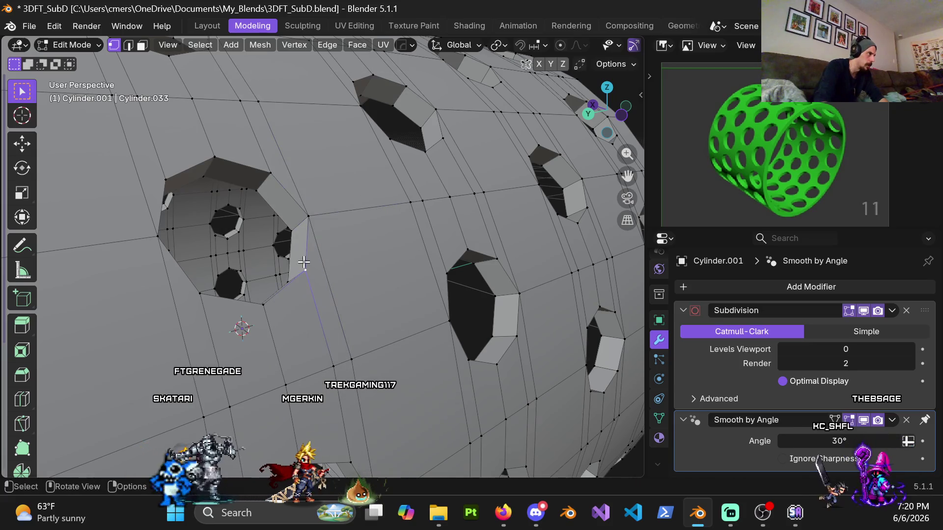
scroll(314, 270, "down", 6)
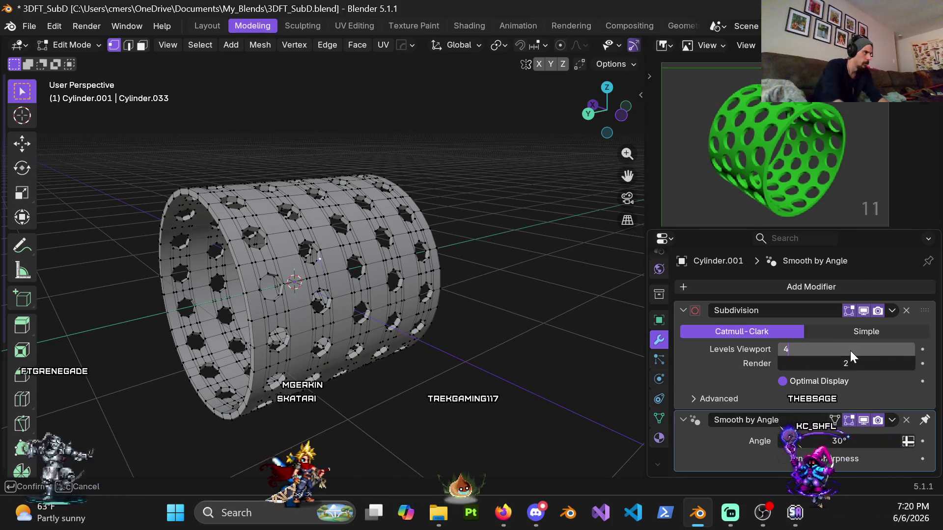
Step: Confirm viewport level 4, return to Object Mode, and orbit the shell in Material Preview
key("Return")
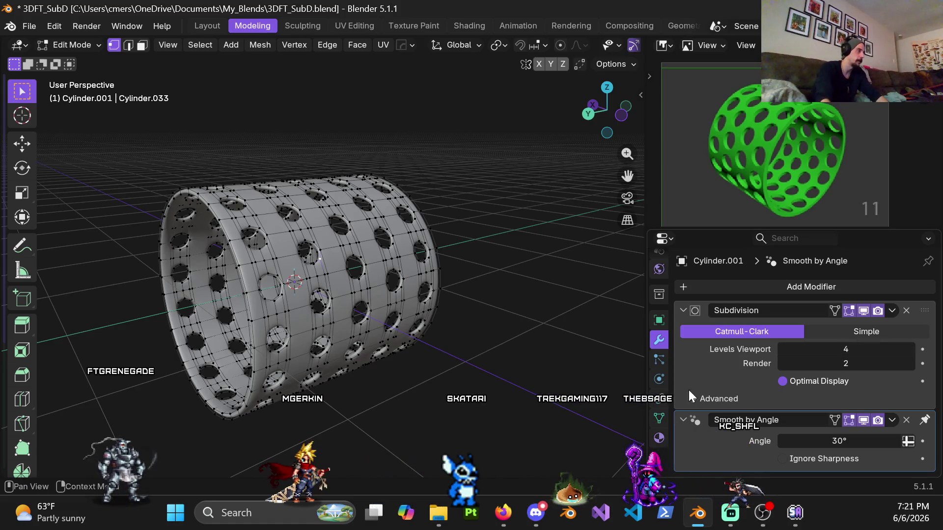
key("ctrl+Tab")
left_click(270, 261)
mouse_move(269, 261)
middle_mouse_down()
mouse_move(330, 262)
mouse_move(378, 278)
middle_mouse_up()
left_click(456, 404)
mouse_move(456, 403)
middle_mouse_down()
mouse_move(459, 316)
mouse_move(513, 336)
mouse_move(502, 323)
mouse_move(551, 287)
mouse_move(314, 300)
mouse_move(199, 243)
mouse_move(181, 210)
mouse_move(278, 257)
mouse_move(372, 243)
mouse_move(316, 281)
mouse_move(327, 341)
mouse_move(282, 254)
mouse_move(318, 346)
mouse_move(294, 175)
mouse_move(385, 325)
mouse_move(292, 284)
mouse_move(381, 300)
mouse_move(353, 277)
middle_mouse_up()
scroll(385, 325, "down", 5)
Step: Unhide all objects and duplicate a studded cylinder 30 m along X as Cylinder.013
scroll(385, 325, "down", 5)
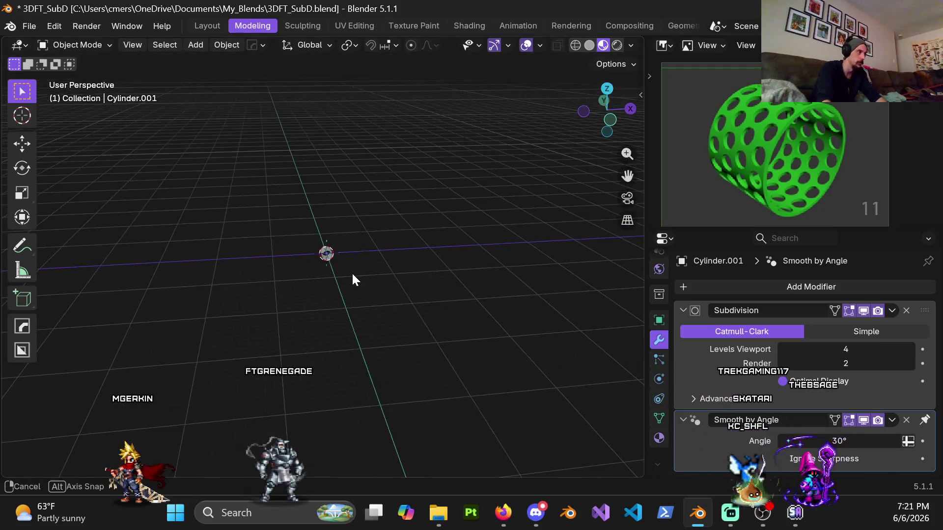
key("alt+h")
left_click(352, 292)
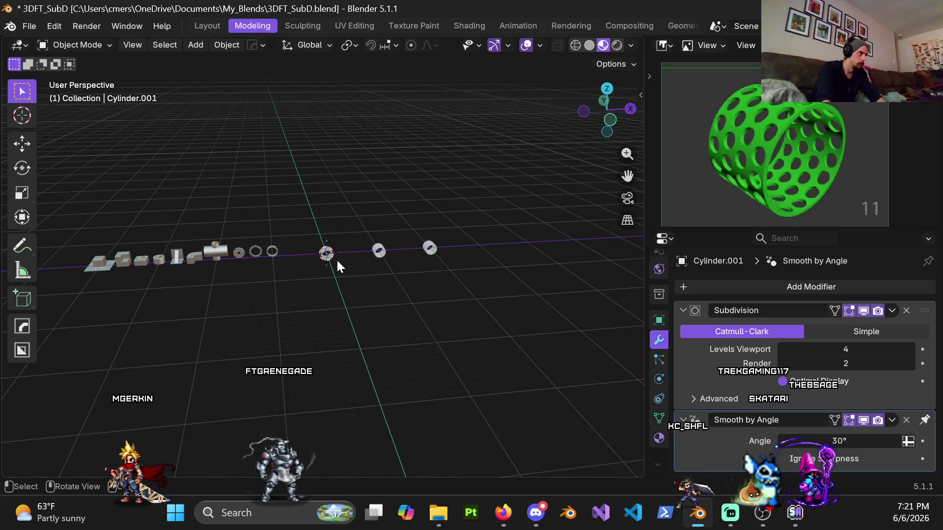
mouse_move(358, 293)
middle_mouse_down()
mouse_move(337, 318)
mouse_move(345, 328)
middle_mouse_up()
key("shift+d")
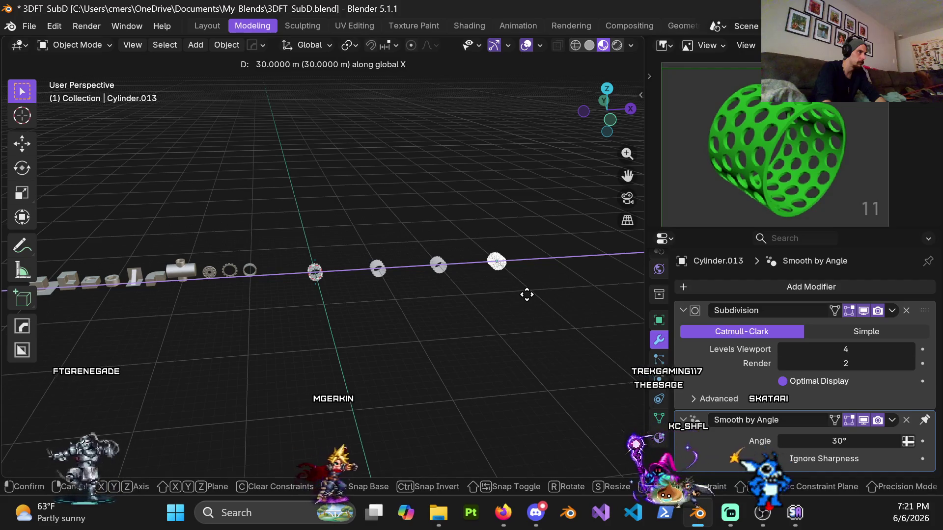
left_click(526, 295)
scroll(314, 352, "up", 6)
scroll(329, 250, "up", 3)
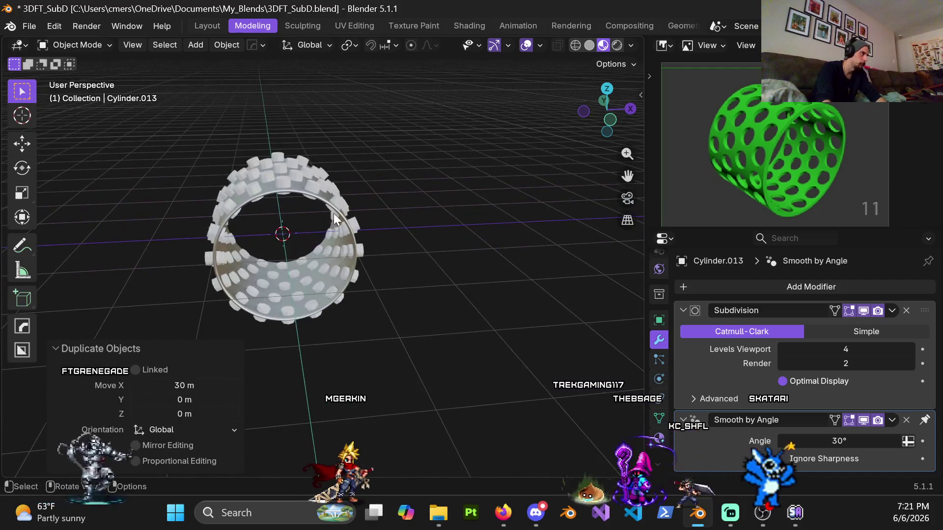
Step: Select Cylinder.004 and hide the other objects to isolate it
left_click(315, 271)
key("shift+h")
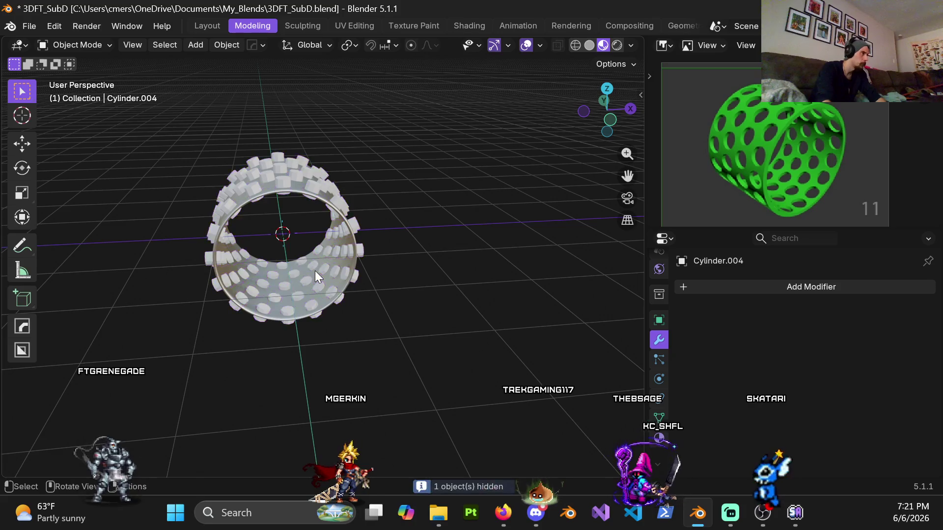
scroll(365, 261, "down", 6)
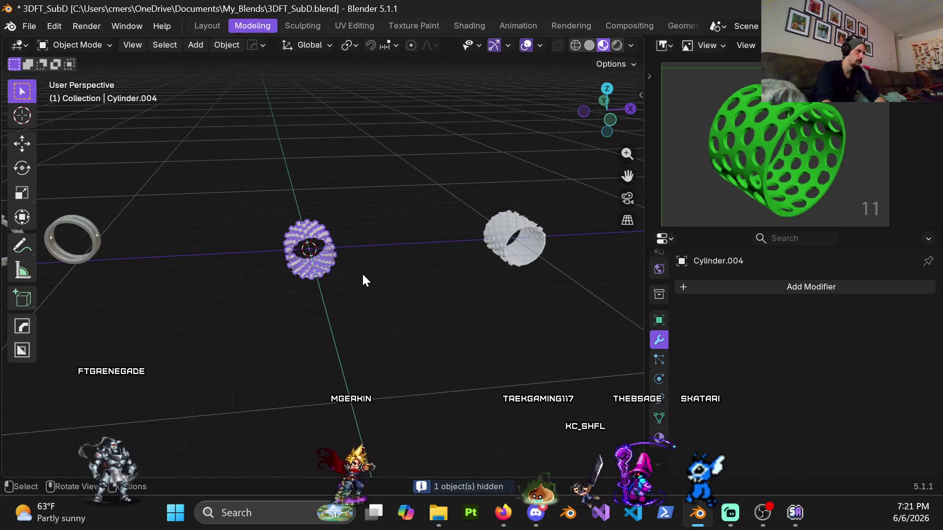
scroll(388, 307, "down", 4)
scroll(378, 325, "up", 4)
left_click(386, 317)
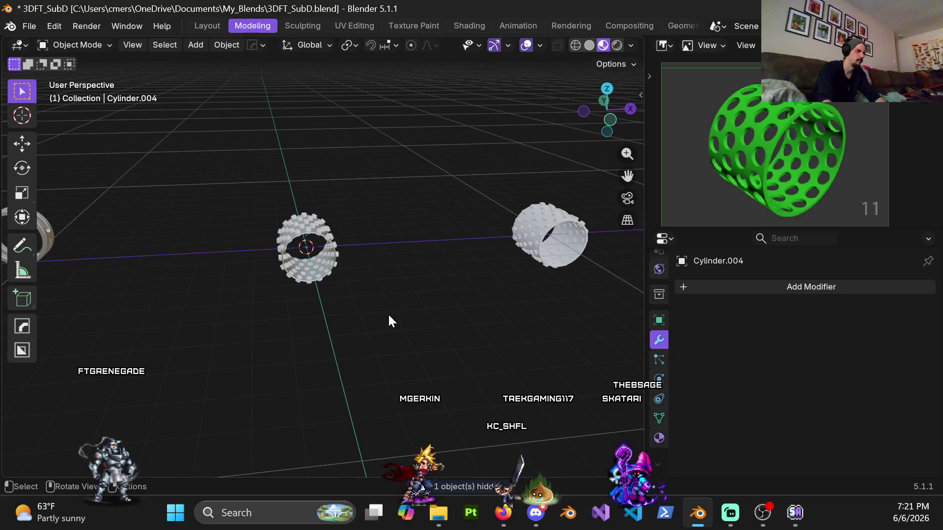
scroll(383, 295, "up", 6)
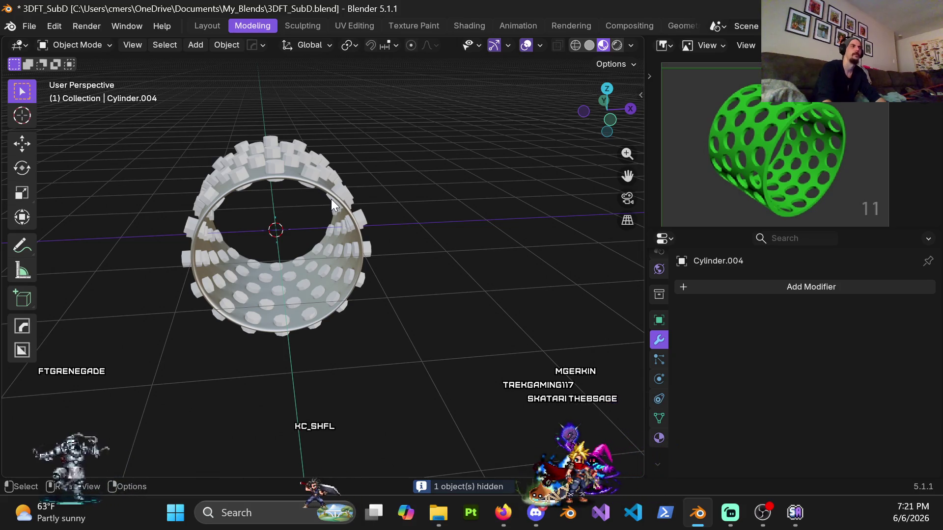
Step: Delete Cylinder.005, then unhide all objects and clear the selection
left_click(318, 175)
key("x")
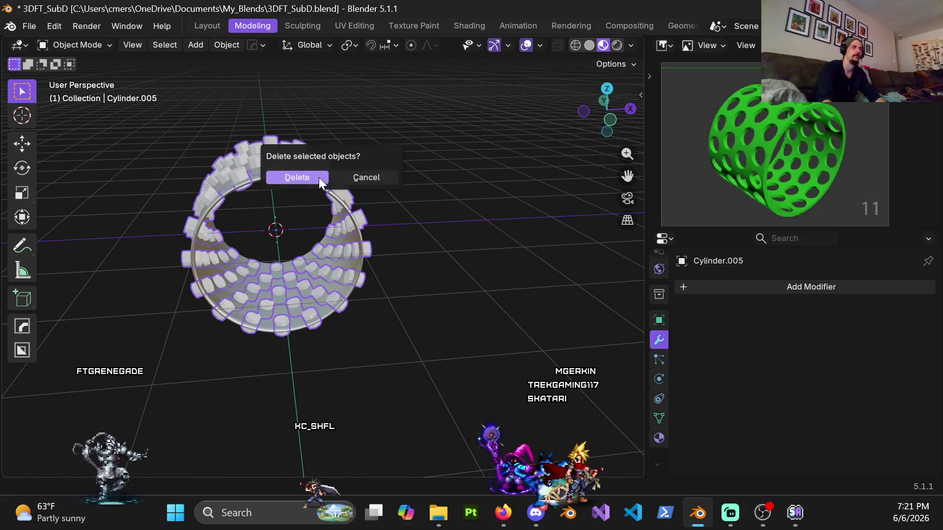
left_click(320, 179)
scroll(388, 249, "down", 3)
key("alt+h")
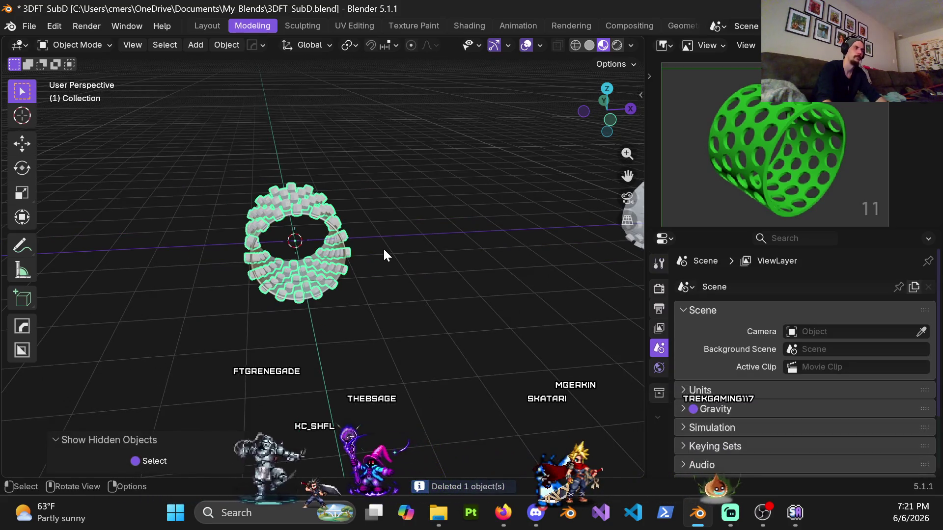
key("alt+a")
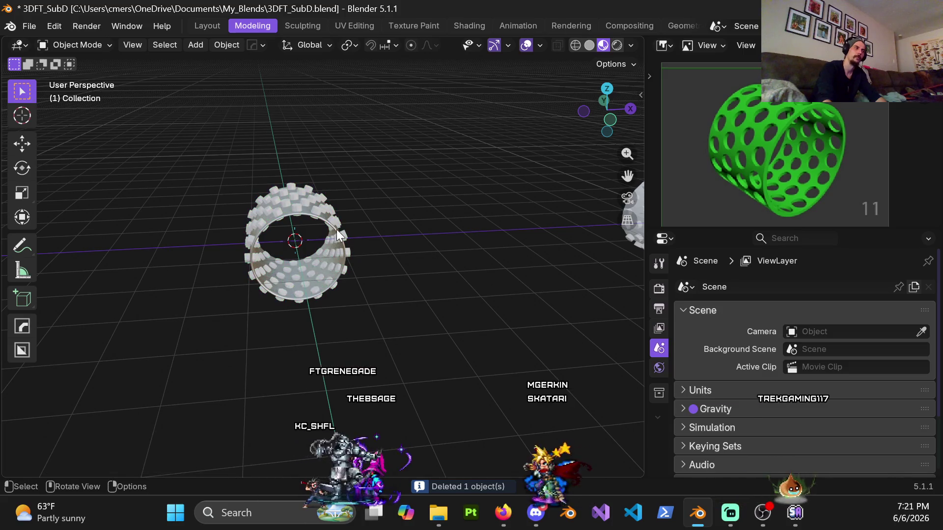
Step: Select the shell Cylinder.001, cancel a move, and pan across to the studded cylinder
left_click(345, 244)
key("g")
right_click(173, 393)
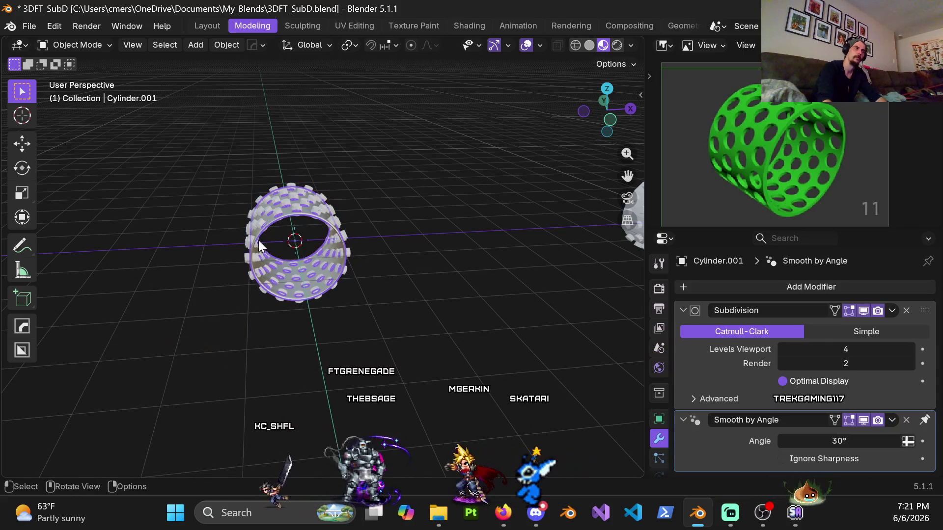
scroll(373, 307, "down", 5)
mouse_move(486, 267)
middle_mouse_down("shift")
mouse_move(288, 299)
mouse_move(297, 310)
middle_mouse_up("shift")
middle_click_drag(181, 295, 432, 278, "shift")
scroll(296, 300, "up", 4)
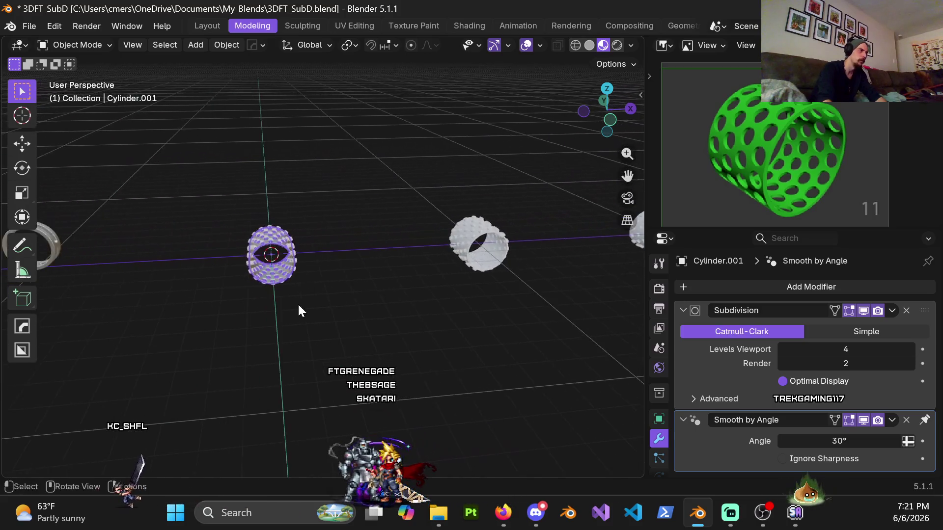
mouse_move(346, 285)
middle_mouse_down("shift")
mouse_move(378, 311)
mouse_move(379, 353)
mouse_move(343, 272)
mouse_move(326, 290)
middle_mouse_up("shift")
scroll(296, 330, "up", 3)
Step: Hide Cylinder.004, set Cylinder.001's viewport subdivision level to 0, and enter Edit Mode
left_click(296, 333)
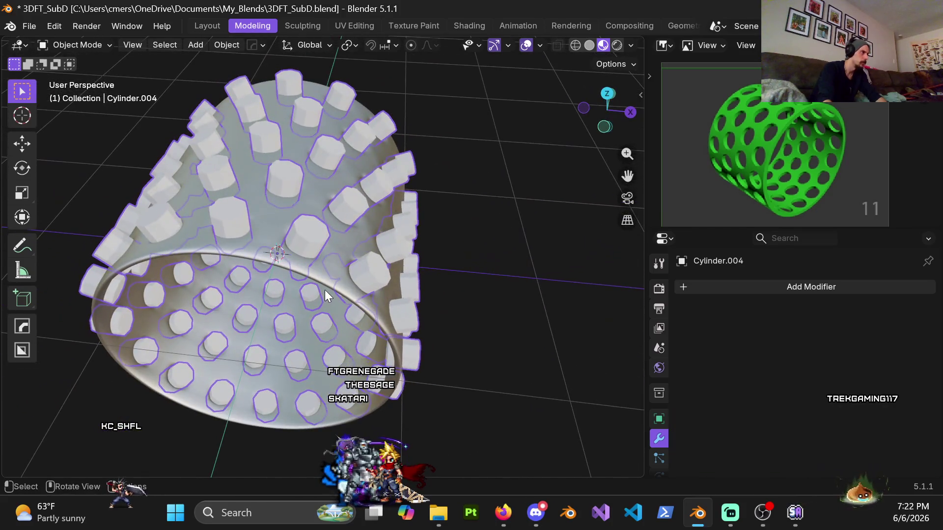
key("h")
left_click(303, 232)
double_click(830, 348)
type("4")
key("BackSpace")
type("0")
key("Return")
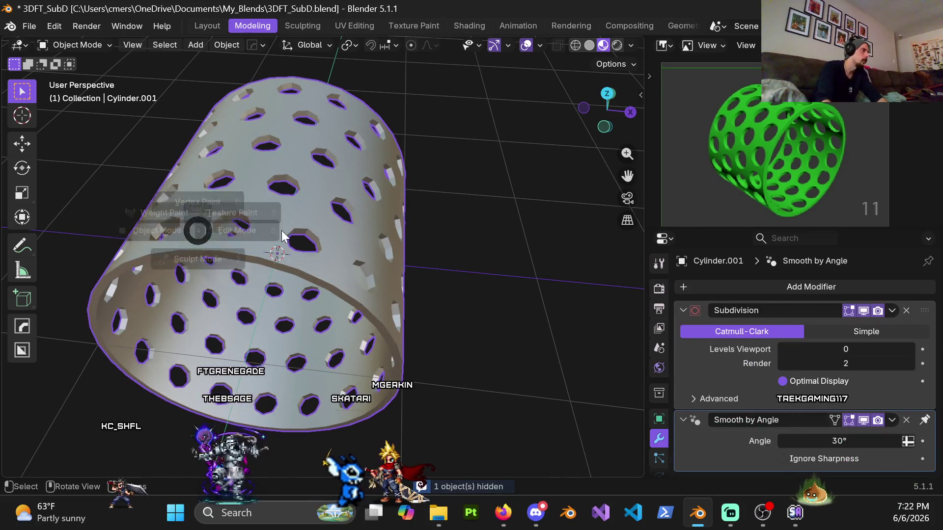
key("Tab")
mouse_move(244, 202)
middle_mouse_down()
mouse_move(231, 211)
mouse_move(216, 206)
mouse_move(223, 200)
mouse_move(221, 217)
middle_mouse_up()
scroll(223, 200, "up", 3)
Step: In face select mode, select the rim face loops of three holes
key("3")
left_click(216, 199, "alt")
left_click(219, 217, "alt+shift")
left_click(265, 128, "alt+shift")
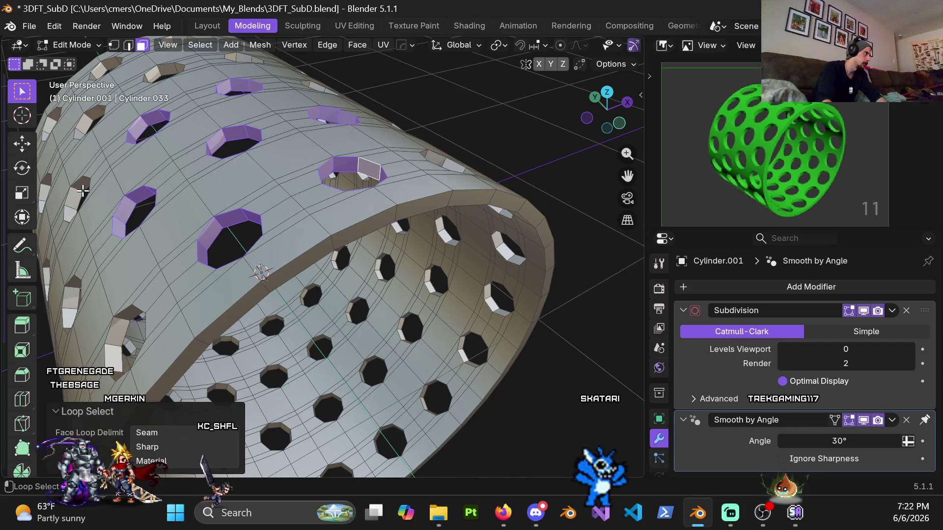
Step: Orbit and pan along the shell wall to inspect the selected hole rims
middle_click_drag(75, 212, 229, 160)
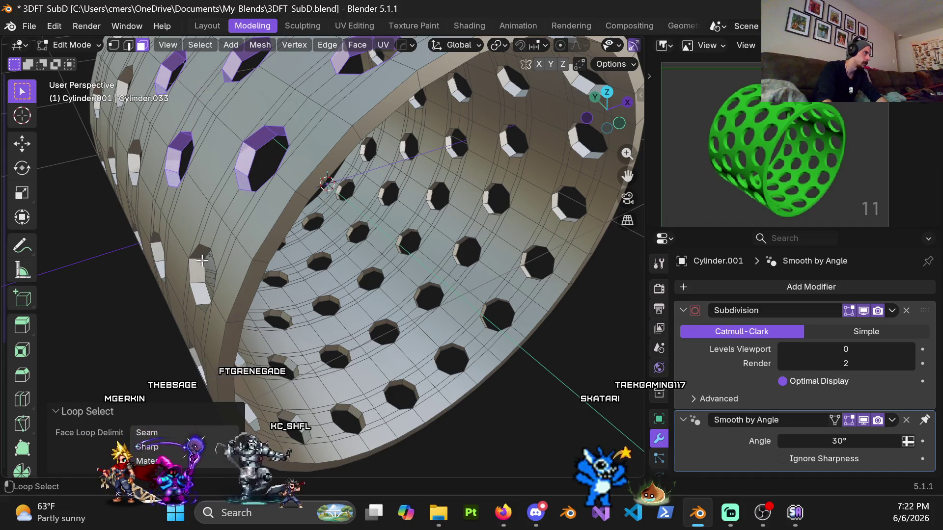
middle_click_drag(158, 256, 219, 278)
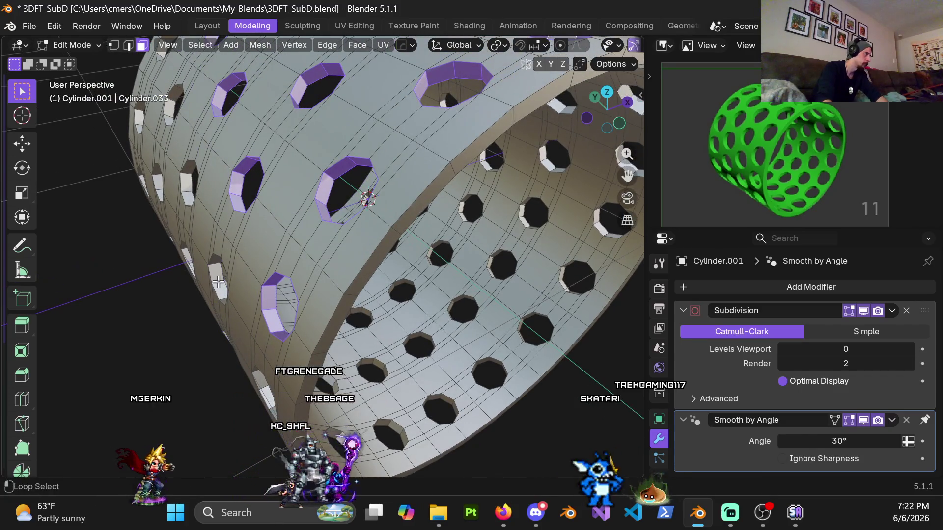
scroll(275, 263, "up", 5)
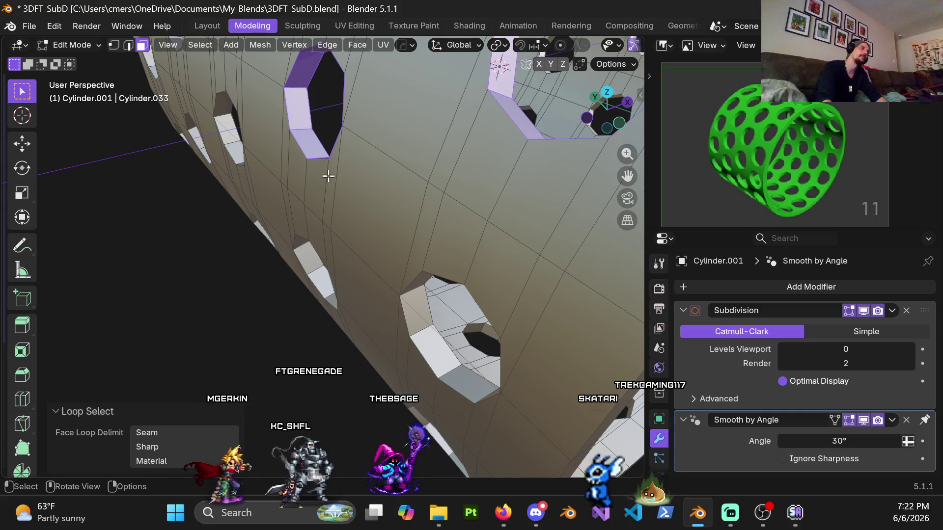
middle_click_drag(291, 126, 313, 250, "shift")
scroll(373, 208, "up", 3)
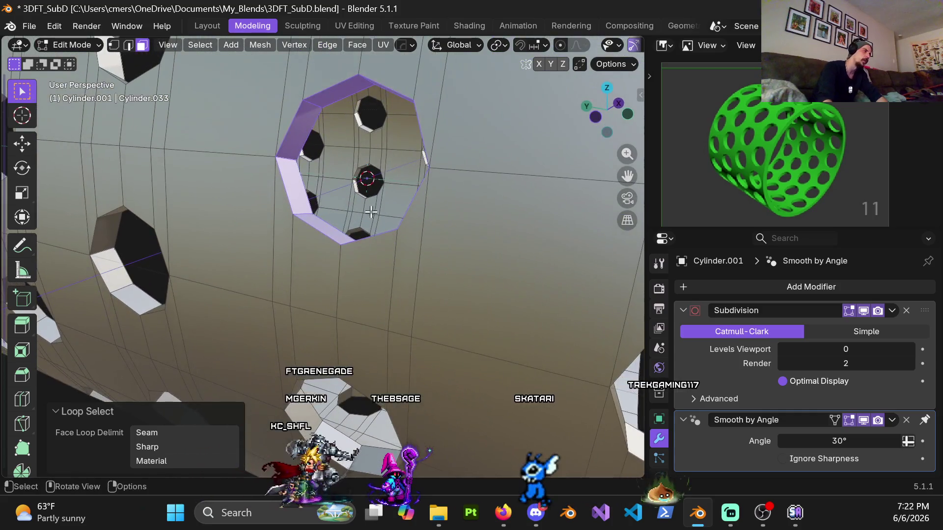
scroll(305, 236, "down", 5)
scroll(305, 236, "down", 6)
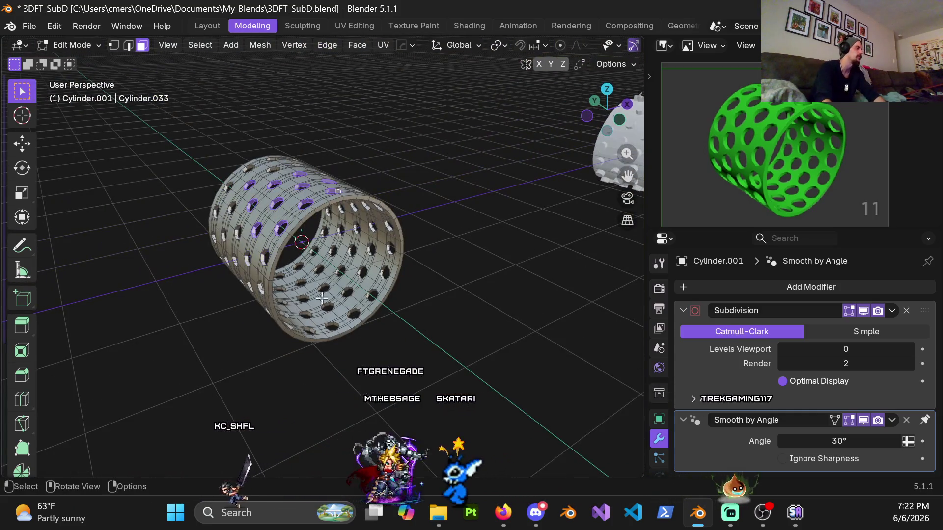
scroll(312, 413, "up", 5)
mouse_move(274, 225)
middle_mouse_down("shift")
mouse_move(322, 266)
mouse_move(341, 320)
mouse_move(369, 302)
mouse_move(344, 285)
mouse_move(130, 239)
mouse_move(248, 248)
mouse_move(375, 294)
middle_mouse_up("shift")
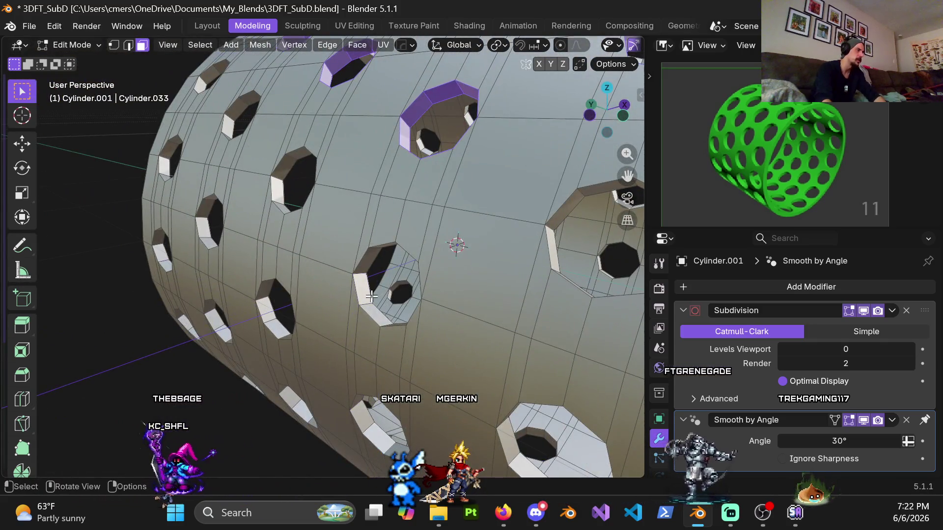
scroll(371, 295, "down", 6)
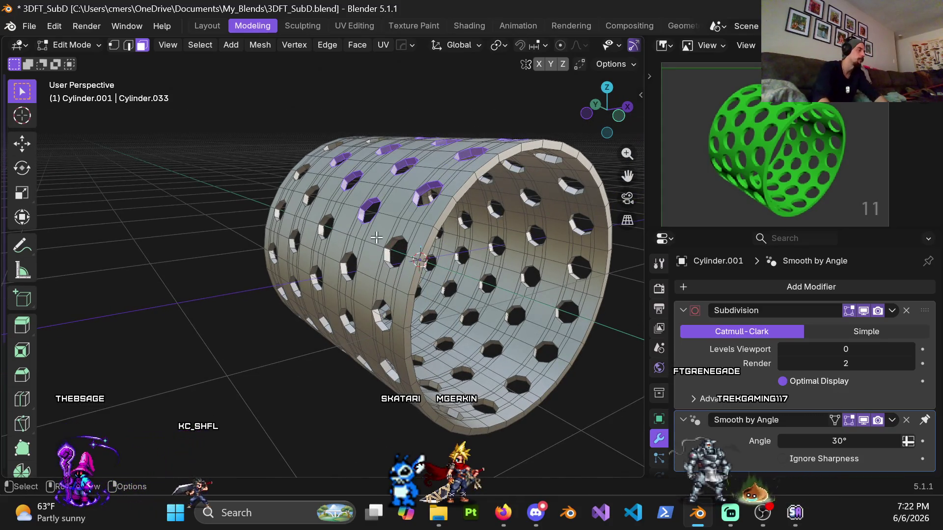
scroll(376, 238, "up", 7)
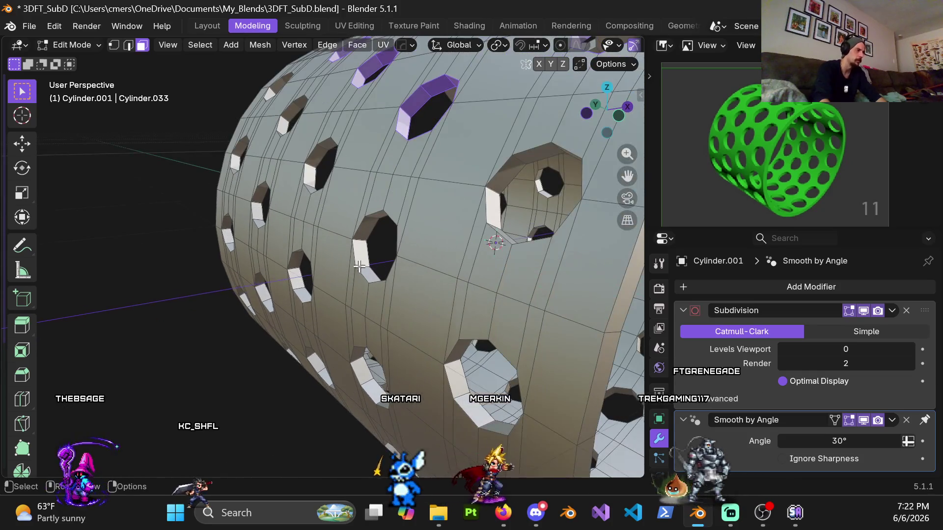
Step: Check the shell in wireframe, return to solid shading, and open the Select menu
left_click(331, 353)
mouse_move(331, 353)
middle_mouse_down()
mouse_move(376, 341)
mouse_move(377, 236)
mouse_move(411, 155)
mouse_move(409, 127)
mouse_move(369, 299)
mouse_move(316, 227)
mouse_move(320, 345)
mouse_move(299, 393)
mouse_move(307, 326)
mouse_move(339, 271)
mouse_move(301, 267)
mouse_move(354, 296)
middle_mouse_up()
scroll(347, 287, "down", 5)
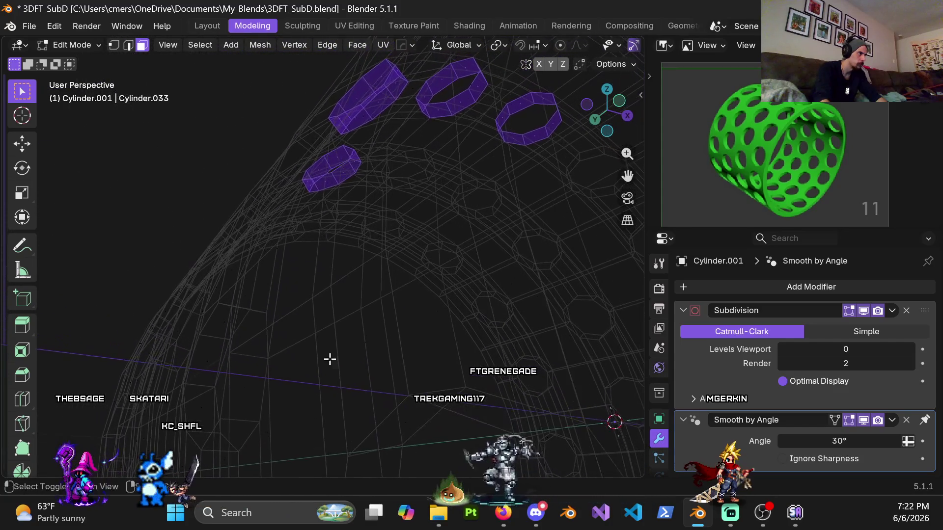
key("shift+z")
mouse_move(396, 227)
middle_mouse_down()
mouse_move(318, 330)
mouse_move(305, 304)
middle_mouse_up()
scroll(296, 287, "up", 4)
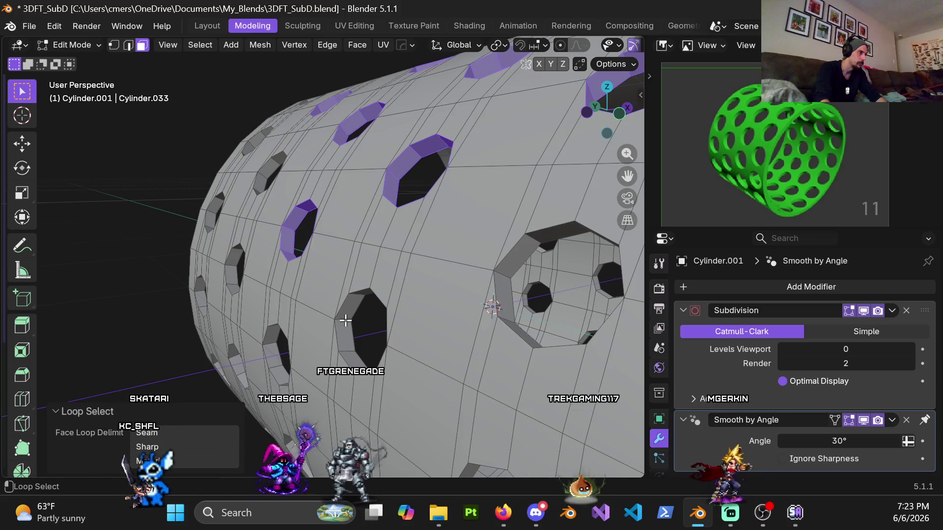
scroll(344, 321, "down", 6)
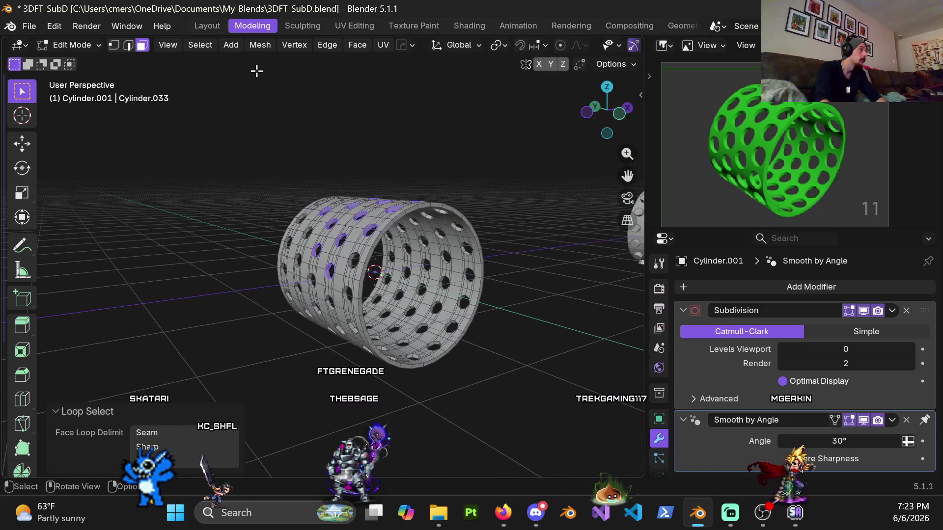
left_click(200, 44)
Step: Select faces by similar normal and add the face rings around two holes
mouse_move(294, 223)
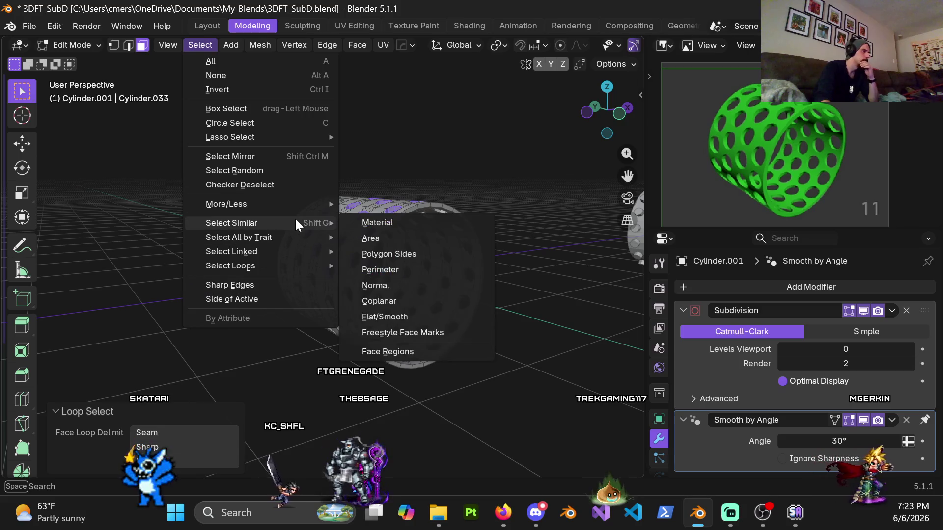
left_click(393, 284)
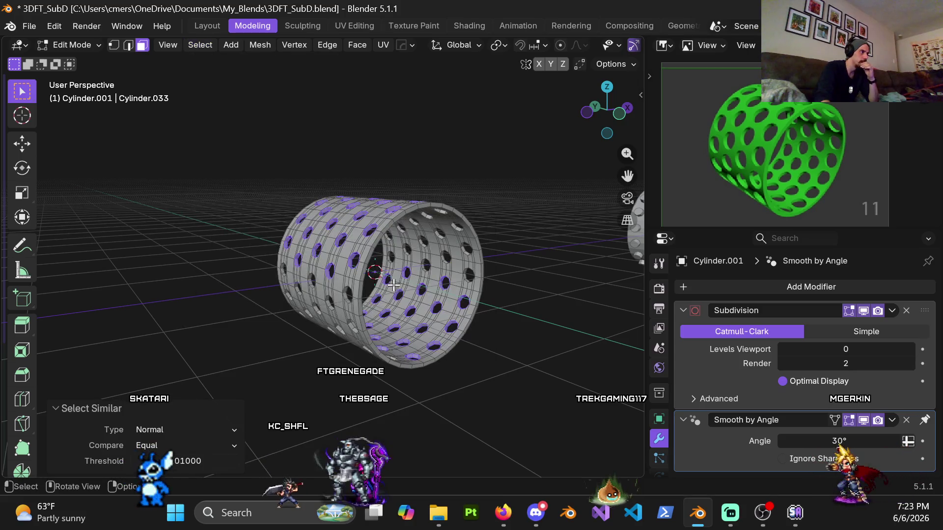
scroll(393, 284, "up", 3)
mouse_move(388, 295)
middle_mouse_down()
mouse_move(358, 309)
mouse_move(357, 272)
mouse_move(337, 269)
middle_mouse_up()
scroll(374, 324, "up", 4)
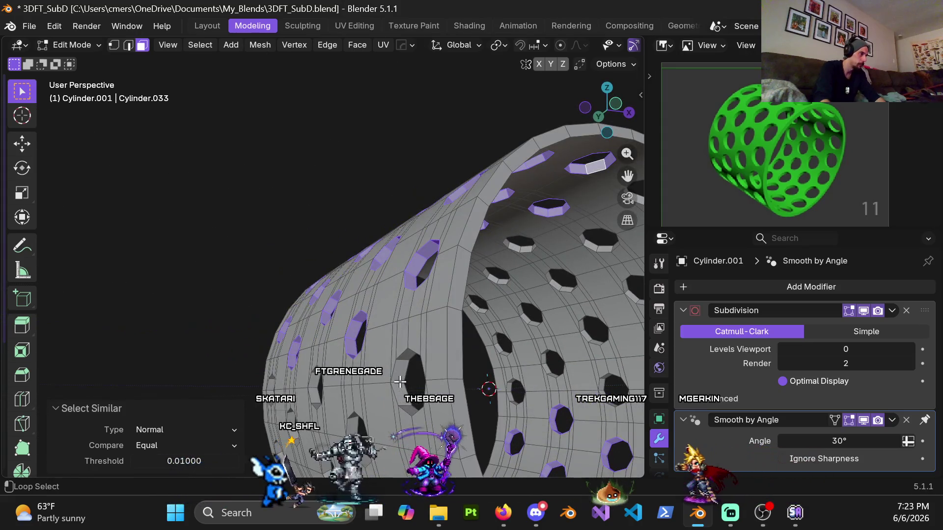
left_click(400, 382, "alt+shift")
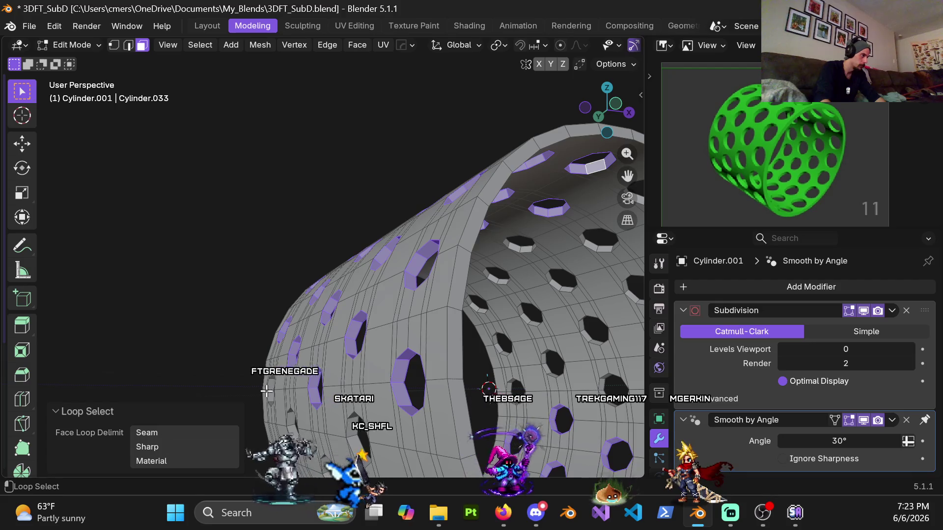
mouse_move(267, 391)
middle_mouse_down("shift")
mouse_move(312, 341)
mouse_move(295, 331)
middle_mouse_up("shift")
left_click(290, 335, "alt+shift")
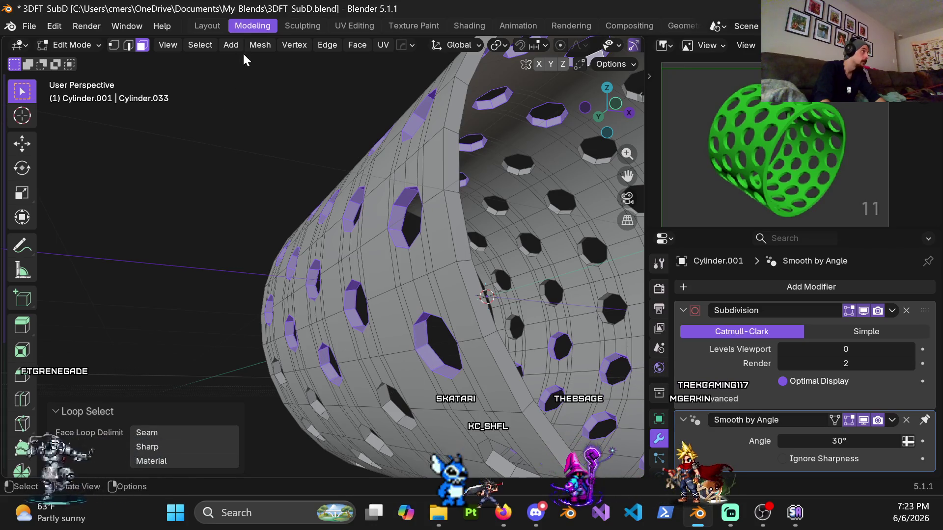
Step: Grow the selection by similar normal, then add face rings around five more holes
left_click(200, 45)
mouse_move(273, 224)
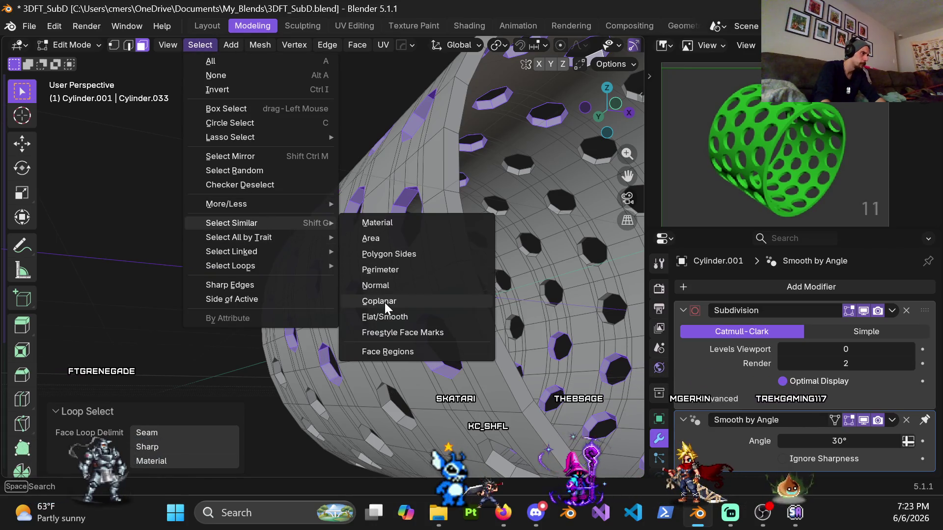
left_click(387, 289)
scroll(385, 294, "down", 5)
scroll(358, 270, "up", 6)
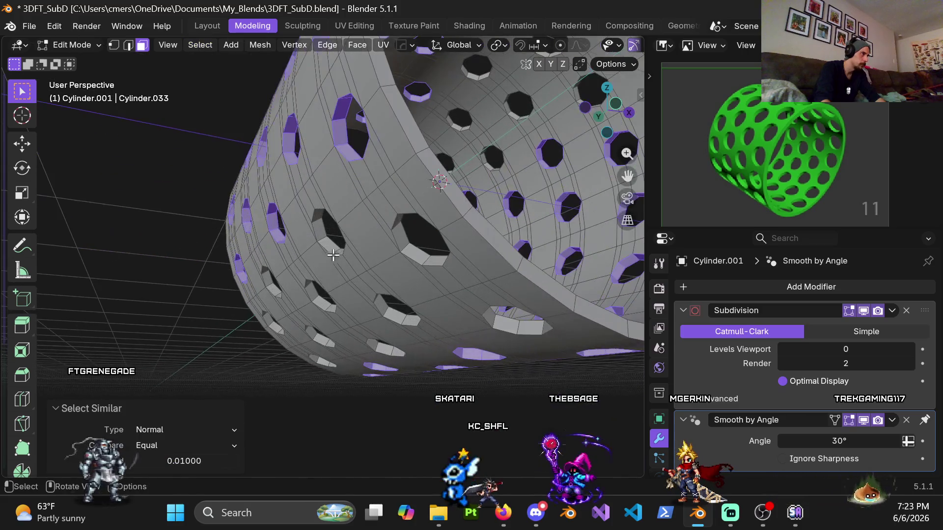
left_click(342, 256, "alt+shift")
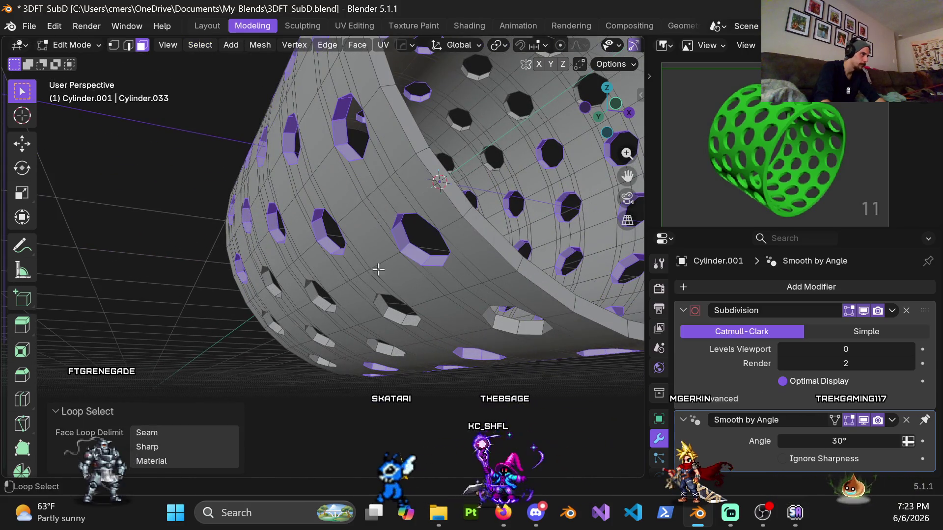
left_click(322, 290, "alt+shift")
left_click(269, 281, "alt+shift")
left_click(269, 326, "alt+shift")
left_click(315, 343, "alt+shift")
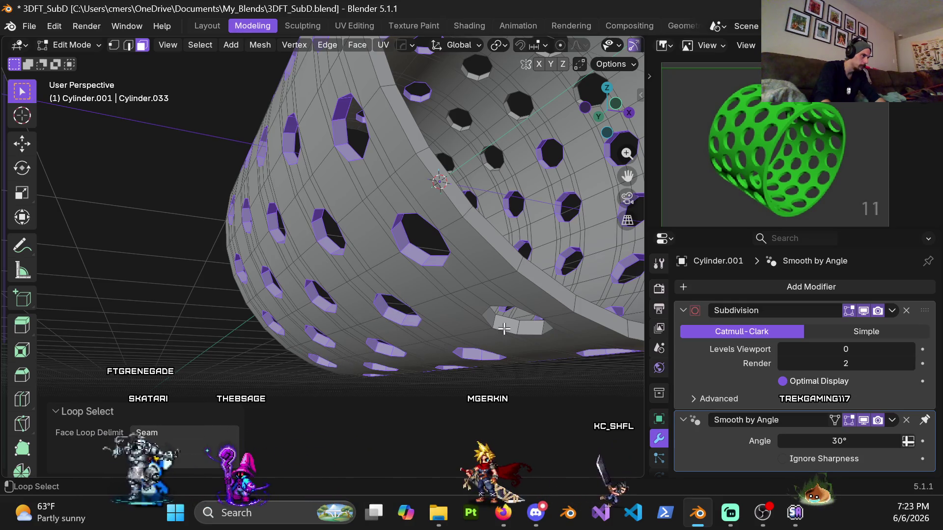
Step: Extend the selection by similar normal again and switch the viewport to solid shading
left_click(207, 44)
mouse_move(260, 223)
left_click(381, 283)
mouse_move(381, 281)
middle_mouse_down()
mouse_move(408, 309)
mouse_move(376, 277)
mouse_move(375, 172)
mouse_move(373, 229)
mouse_move(272, 270)
mouse_move(200, 329)
mouse_move(295, 224)
mouse_move(362, 212)
middle_mouse_up()
key("z")
left_click(564, 238)
mouse_move(308, 260)
middle_mouse_down()
mouse_move(523, 274)
mouse_move(304, 273)
mouse_move(173, 74)
middle_mouse_up()
scroll(299, 274, "up", 3)
scroll(256, 206, "down", 3)
Step: Reduce the face rings to their boundary loops so each hole's outline is selected
left_click(205, 46)
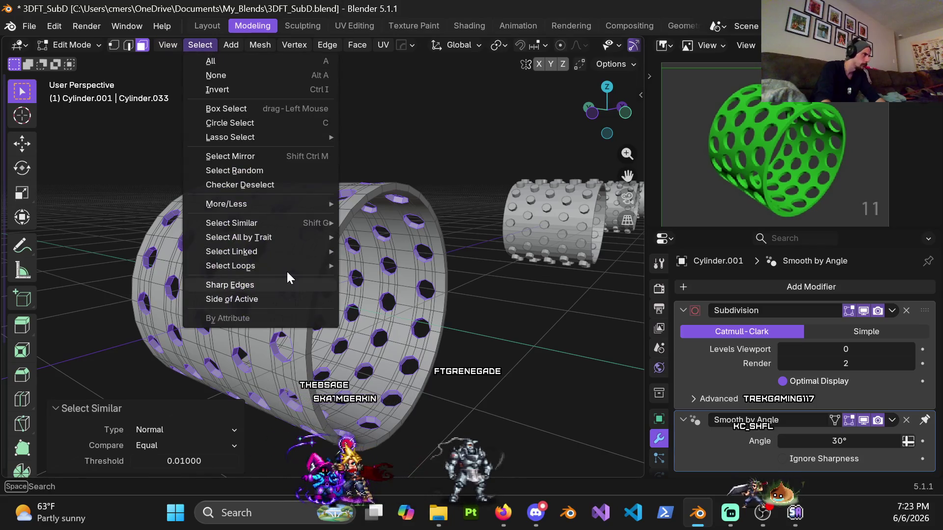
mouse_move(295, 265)
left_click(379, 313)
scroll(379, 294, "up", 3)
mouse_move(379, 295)
middle_mouse_down()
mouse_move(402, 193)
mouse_move(305, 231)
middle_mouse_up()
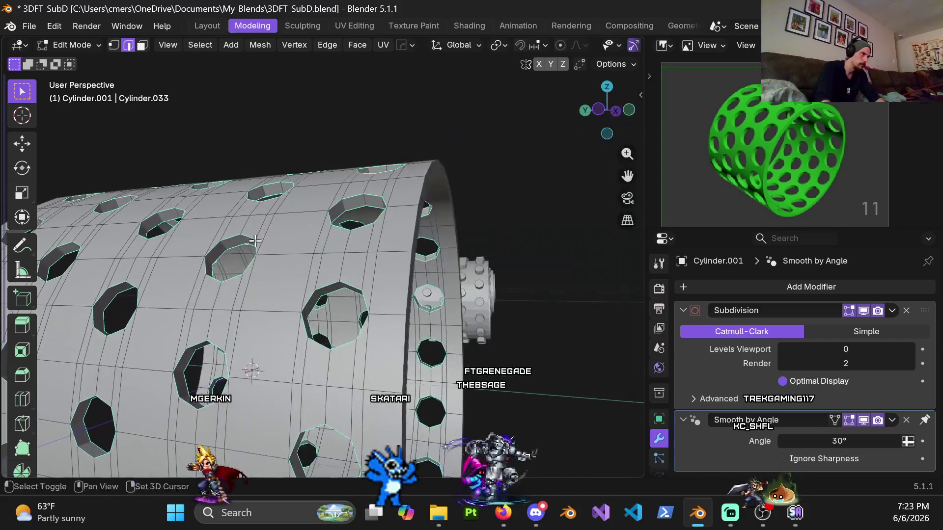
scroll(267, 242, "up", 5)
middle_click_drag(368, 227, 365, 274)
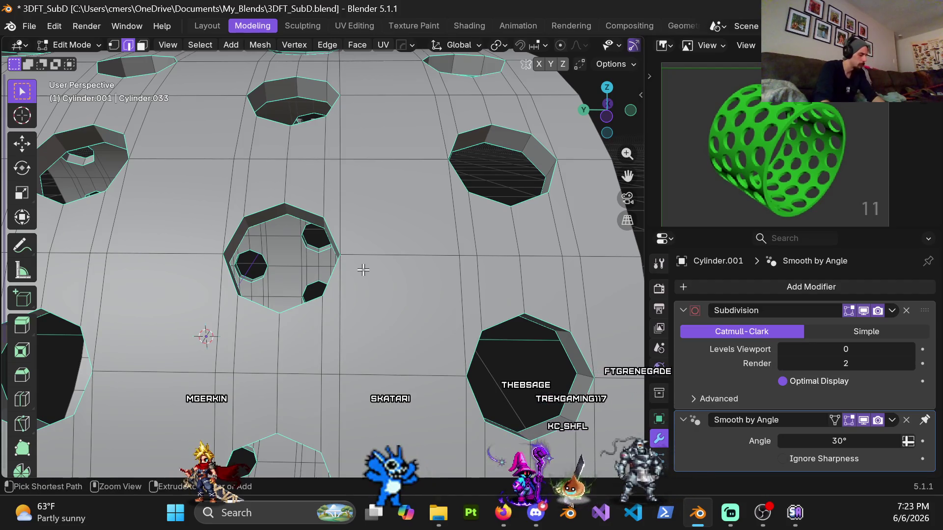
Step: Bevel the selected hole outlines at 0.015 m width with 2 segments
key("ctrl+b")
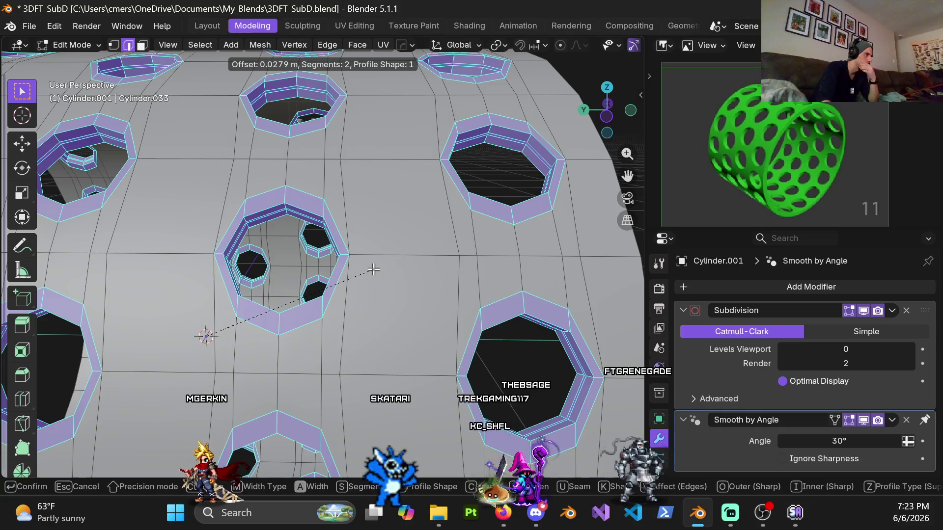
left_click(316, 252)
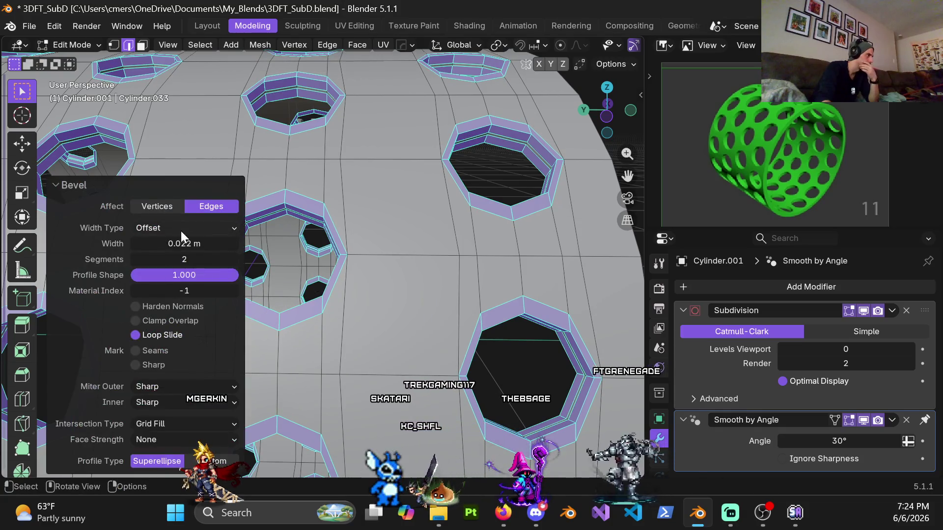
left_click(182, 243)
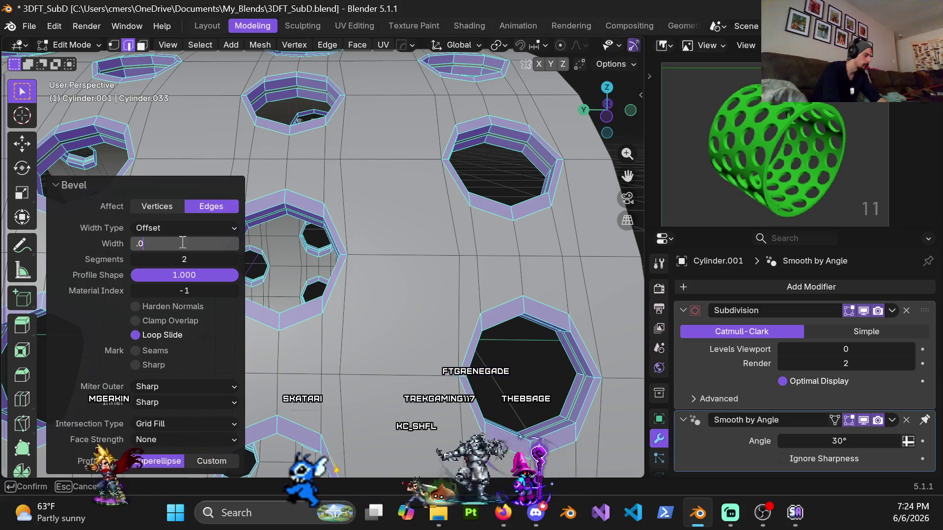
type("15")
key("Return")
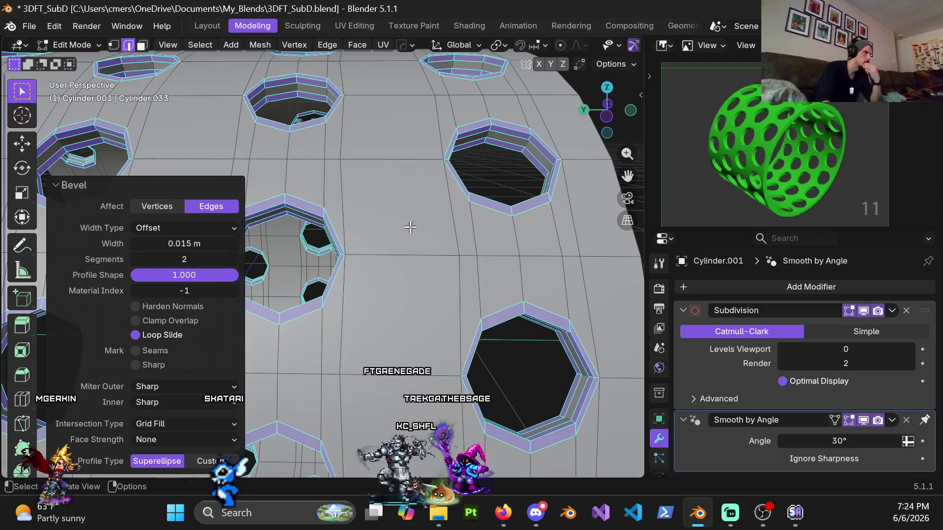
scroll(344, 256, "down", 5)
mouse_move(344, 255)
middle_mouse_down()
mouse_move(370, 295)
mouse_move(388, 285)
mouse_move(346, 269)
middle_mouse_up()
scroll(388, 285, "down", 3)
scroll(414, 270, "up", 6)
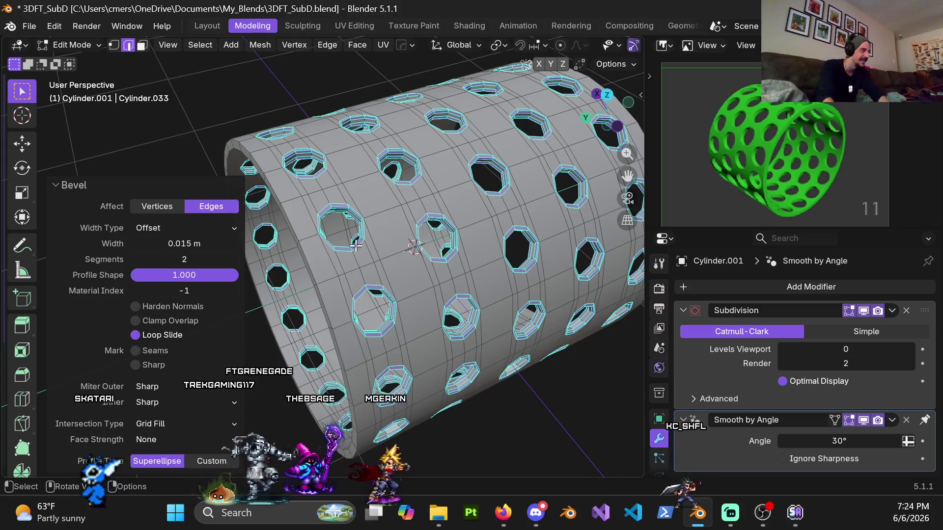
Step: Inspect the beveled rims from several angles, then deselect all edges
scroll(348, 246, "up", 5)
scroll(322, 224, "down", 6)
mouse_move(322, 224)
middle_mouse_down()
mouse_move(382, 220)
mouse_move(370, 273)
mouse_move(341, 306)
middle_mouse_up()
middle_click_drag(346, 362, 412, 383)
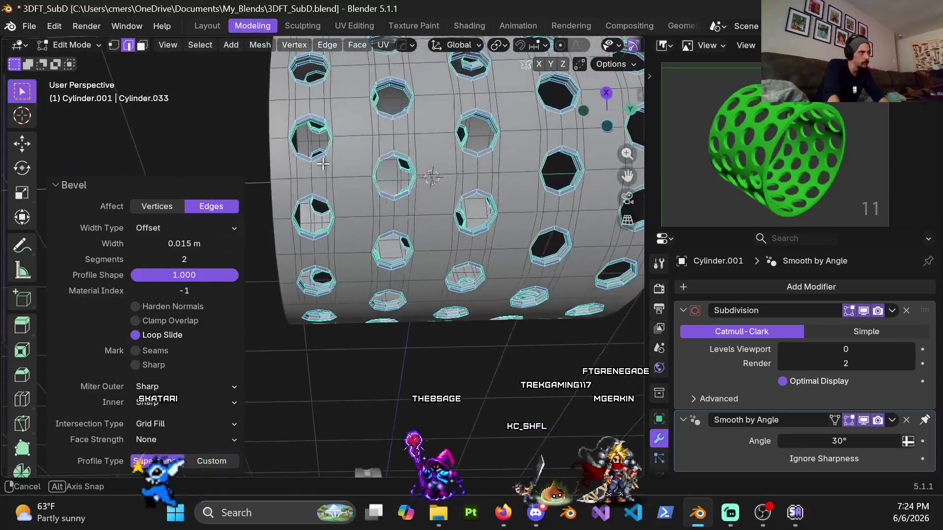
left_click(473, 167)
mouse_move(472, 167)
middle_mouse_down()
mouse_move(442, 282)
mouse_move(263, 204)
mouse_move(322, 192)
mouse_move(301, 280)
mouse_move(308, 362)
mouse_move(313, 187)
middle_mouse_up()
mouse_move(308, 258)
middle_mouse_down()
mouse_move(305, 323)
mouse_move(305, 311)
mouse_move(315, 315)
mouse_move(285, 103)
middle_mouse_up()
scroll(284, 104, "up", 5)
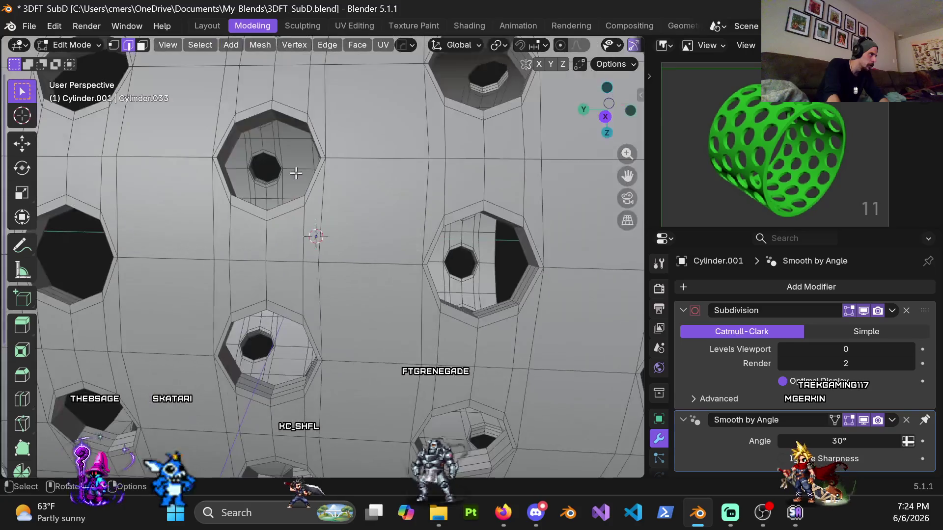
scroll(297, 169, "down", 4)
mouse_move(297, 169)
middle_mouse_down()
mouse_move(442, 259)
mouse_move(371, 255)
mouse_move(426, 253)
mouse_move(408, 222)
mouse_move(362, 204)
middle_mouse_up()
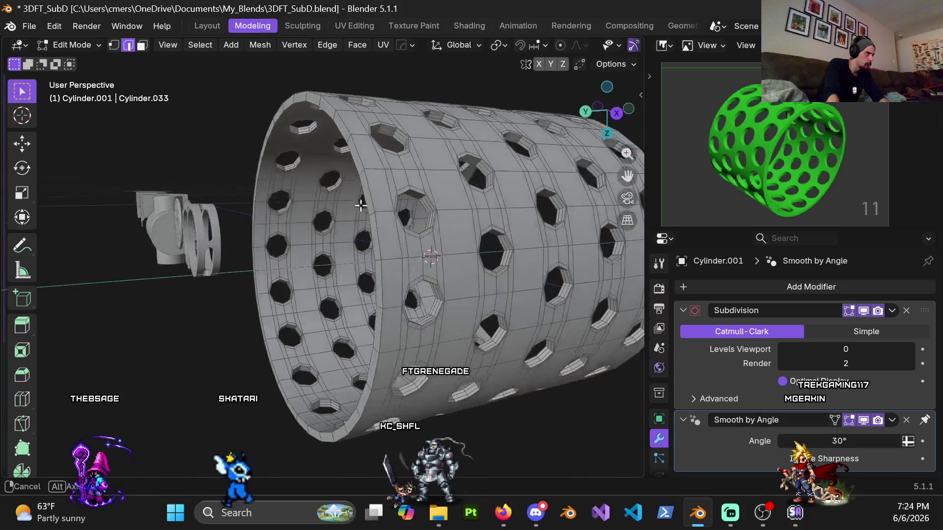
scroll(362, 205, "up", 5)
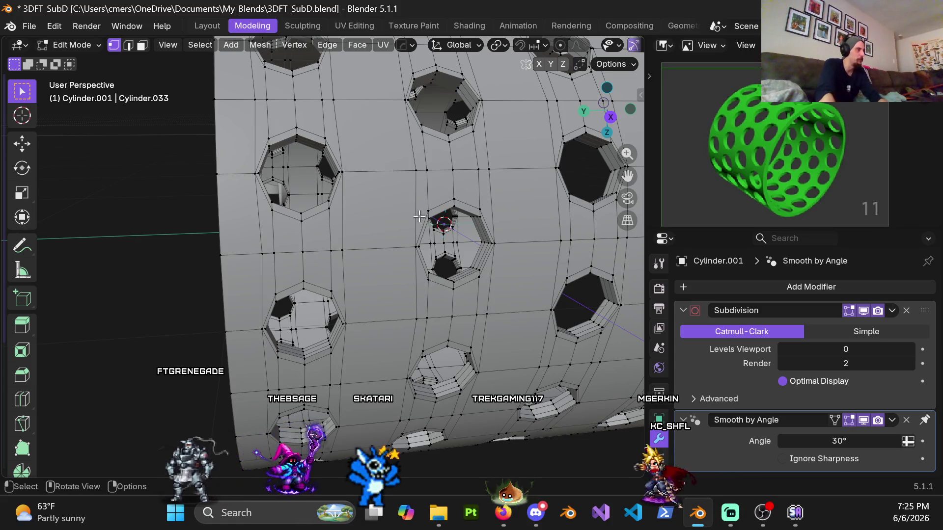
scroll(378, 103, "down", 5)
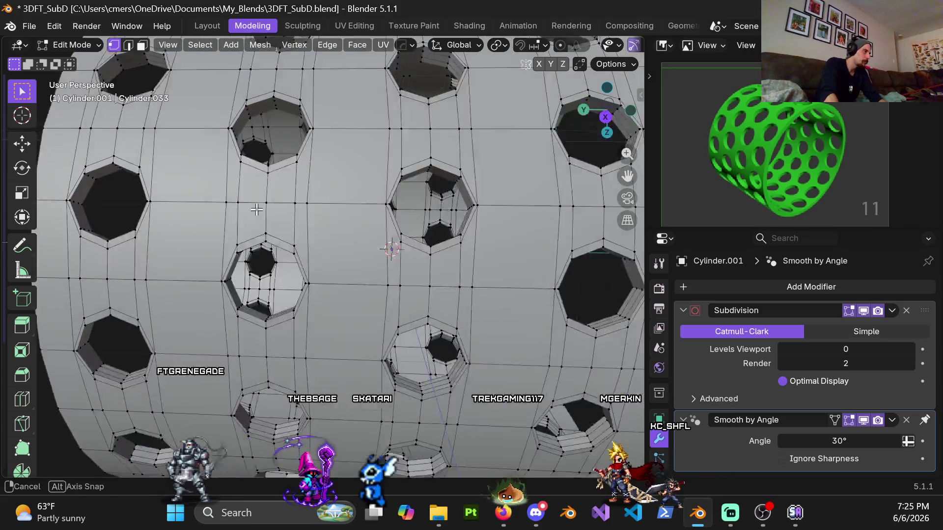
scroll(401, 266, "up", 8)
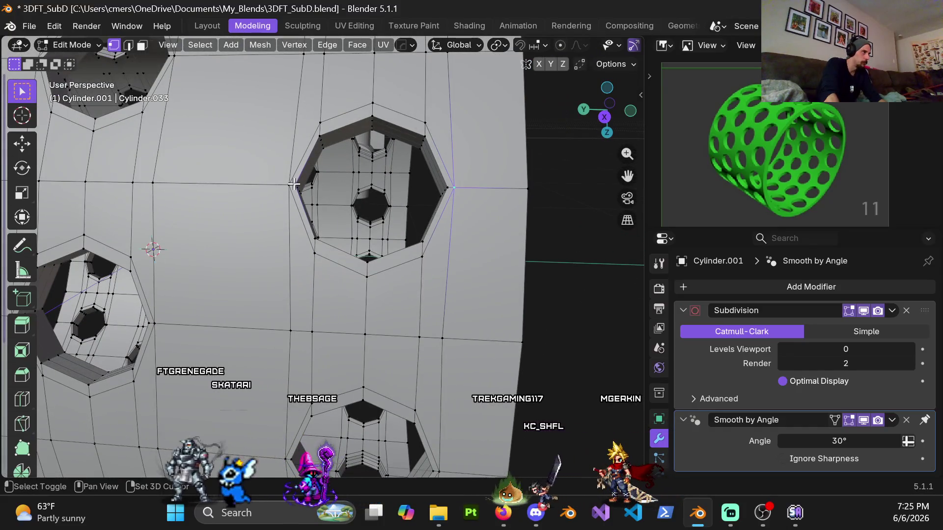
scroll(280, 189, "down", 4)
middle_click_drag(280, 189, 385, 242)
scroll(361, 333, "up", 4)
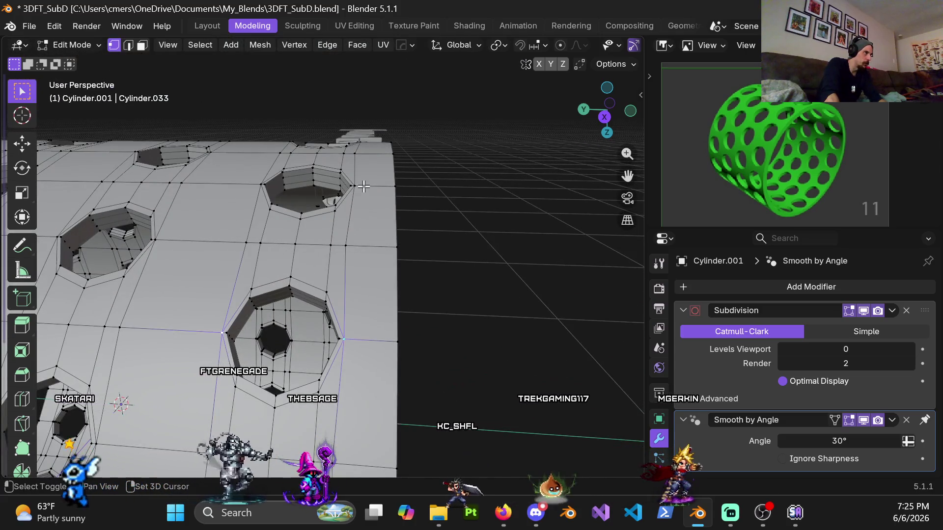
mouse_move(364, 187)
middle_mouse_down()
mouse_move(356, 318)
mouse_move(353, 302)
middle_mouse_up()
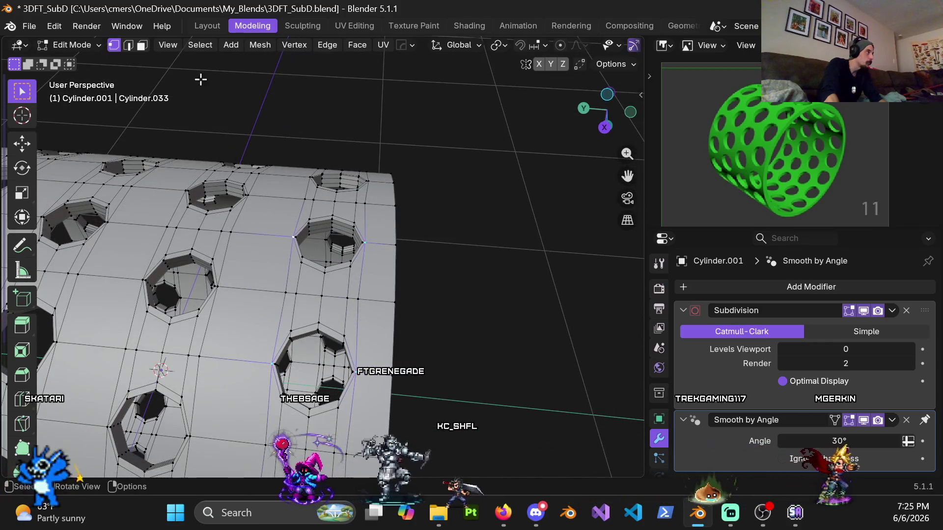
left_click(195, 45)
Step: Select elements with similar normals and inspect the cylinder from below
mouse_move(288, 238)
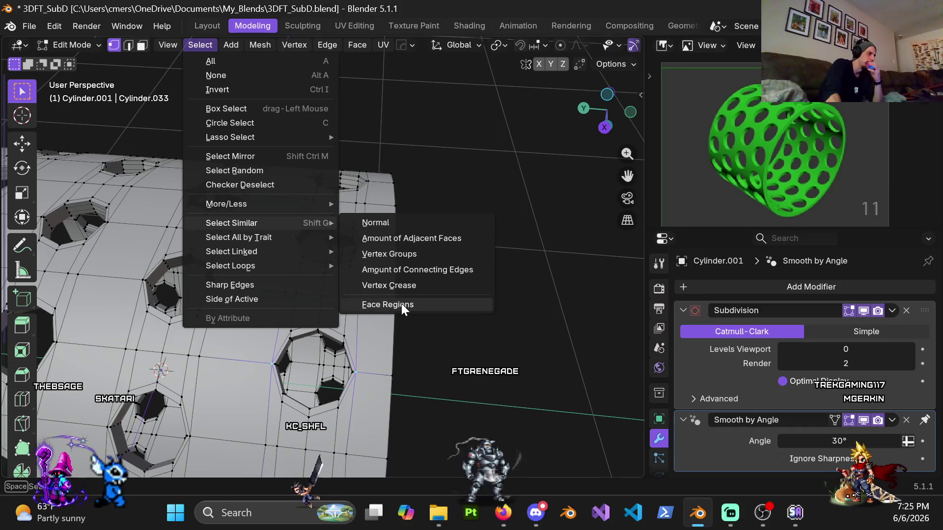
left_click(424, 226)
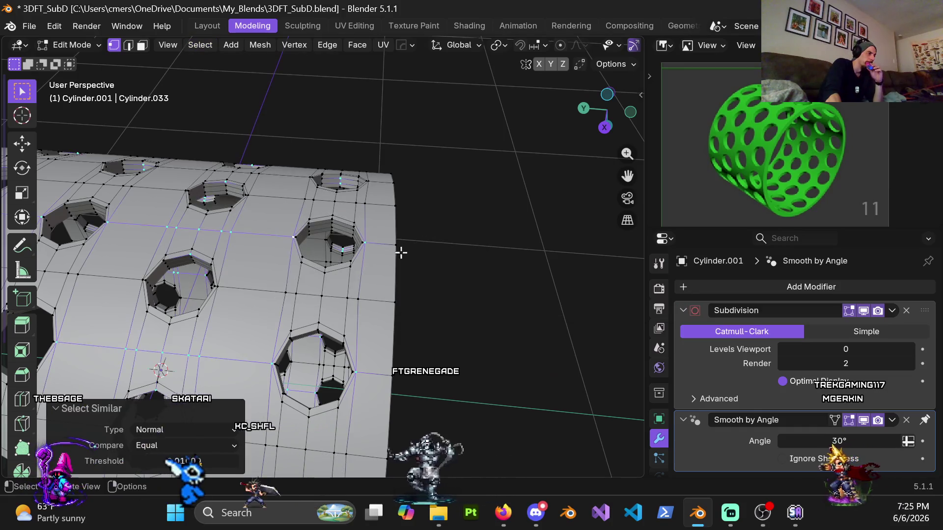
mouse_move(401, 249)
middle_mouse_down()
mouse_move(329, 304)
mouse_move(274, 256)
mouse_move(396, 251)
mouse_move(371, 247)
mouse_move(511, 215)
mouse_move(301, 201)
mouse_move(367, 206)
mouse_move(325, 218)
middle_mouse_up()
scroll(319, 220, "down", 3)
scroll(319, 220, "up", 3)
mouse_move(390, 206)
middle_mouse_down()
mouse_move(343, 200)
mouse_move(334, 219)
mouse_move(341, 172)
mouse_move(298, 232)
mouse_move(417, 147)
mouse_move(261, 248)
middle_mouse_up()
scroll(336, 210, "down", 2)
scroll(260, 248, "down", 2)
scroll(259, 249, "up", 3)
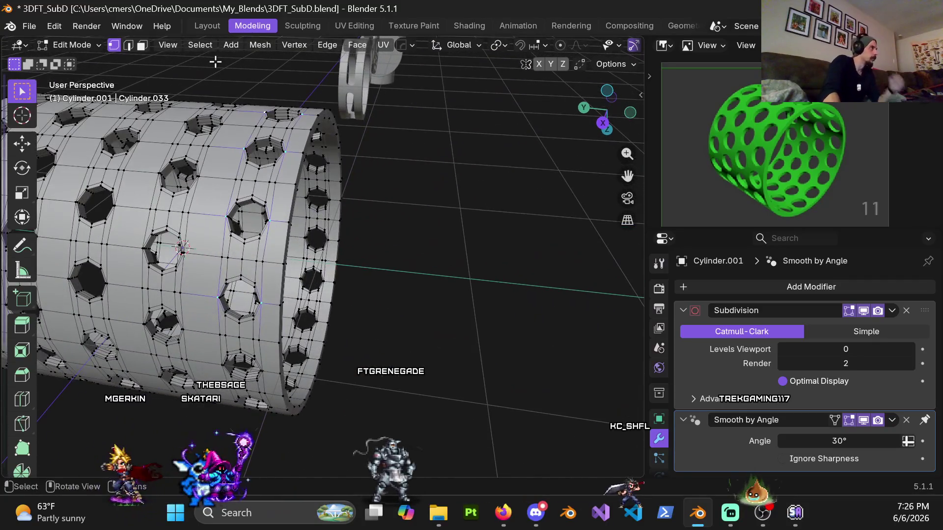
Step: Use Select Similar > Amount of Adjacent Faces (Equal) to extend the vertex selection
left_click(190, 43)
mouse_move(255, 204)
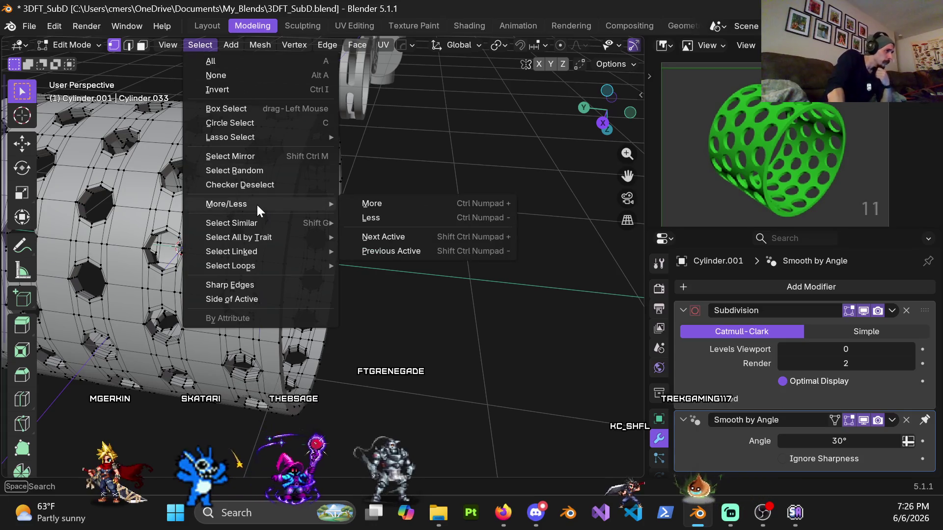
mouse_move(242, 237)
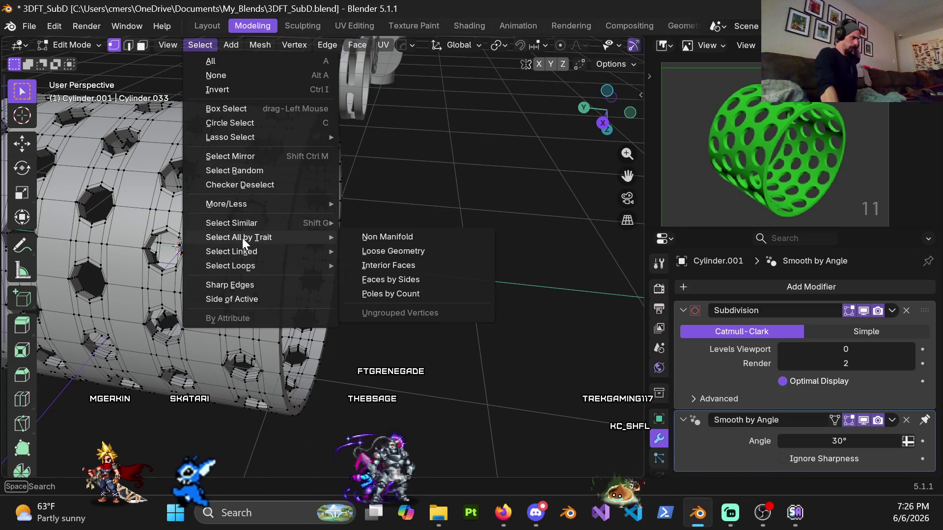
mouse_move(246, 254)
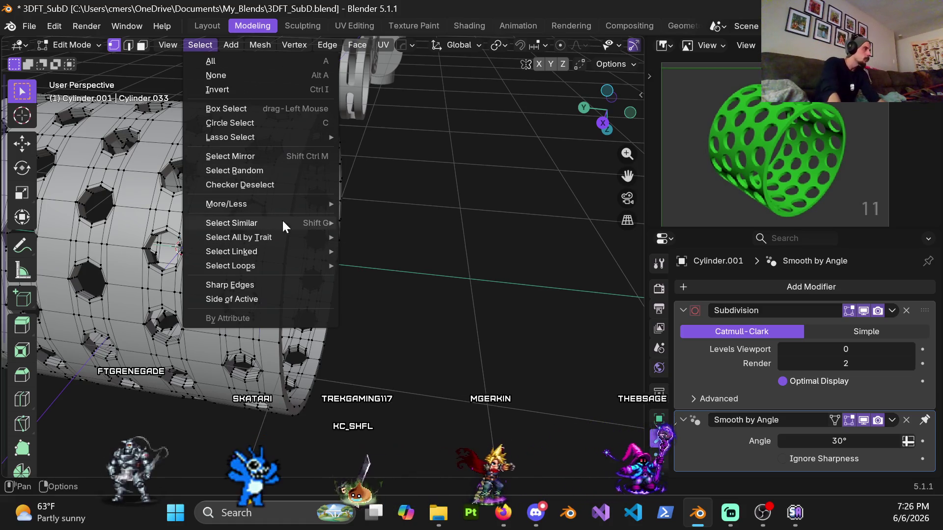
mouse_move(279, 269)
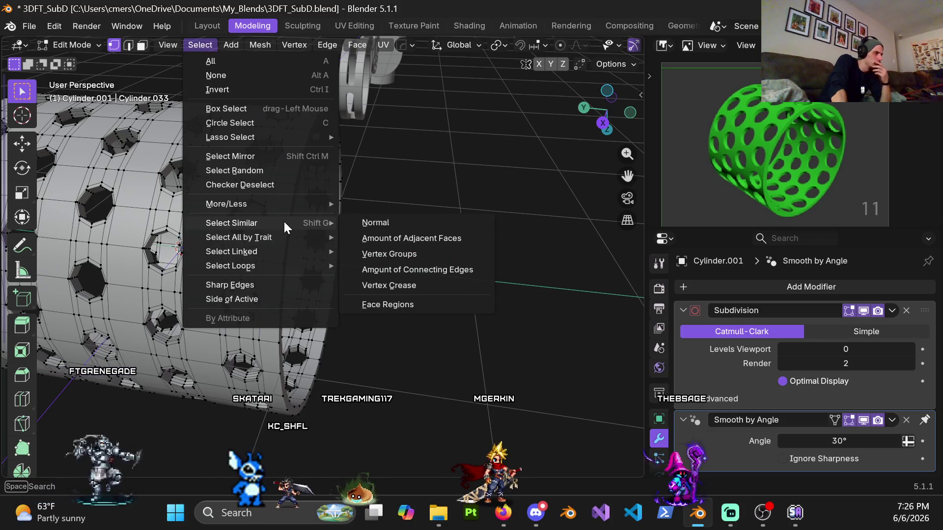
left_click(394, 239)
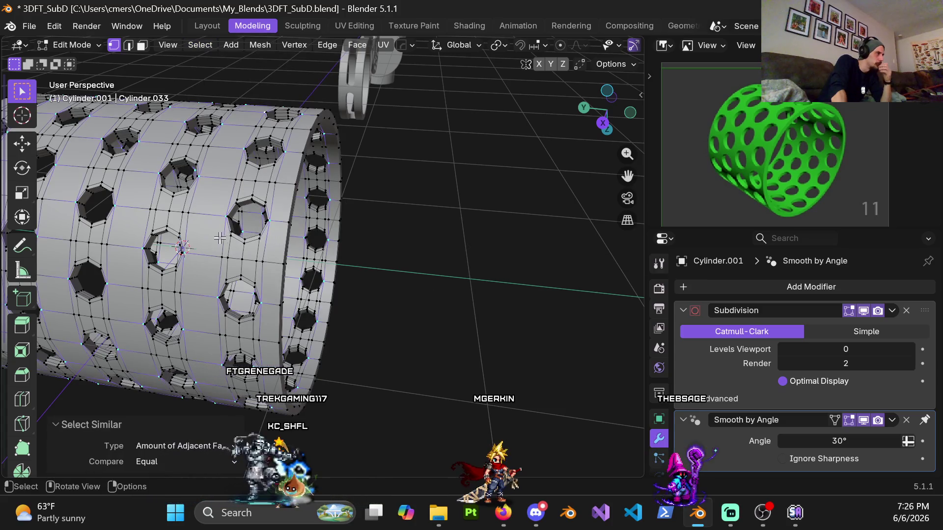
scroll(203, 245, "down", 2)
mouse_move(202, 244)
middle_mouse_down("shift")
mouse_move(301, 185)
mouse_move(250, 120)
mouse_move(270, 226)
mouse_move(293, 239)
mouse_move(295, 185)
middle_mouse_up("shift")
key("z")
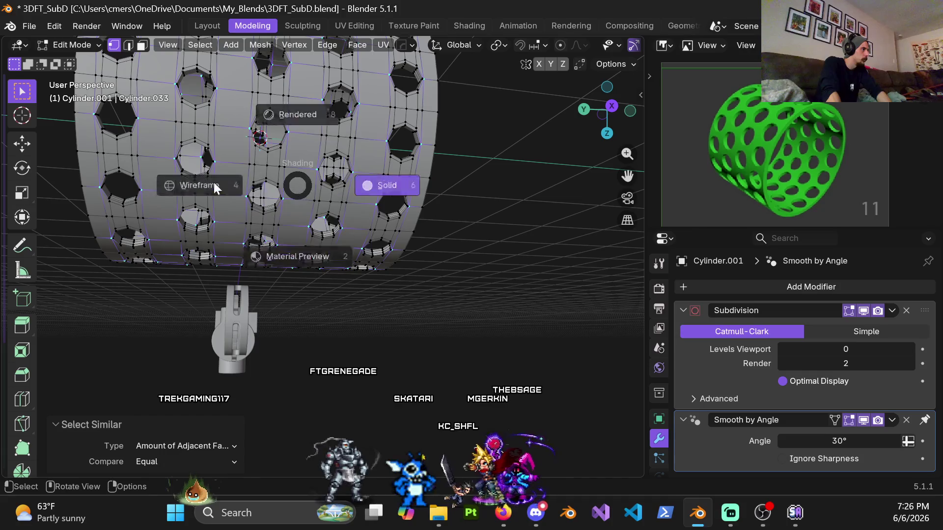
left_click(228, 182)
mouse_move(227, 182)
middle_mouse_down()
mouse_move(293, 223)
mouse_move(249, 169)
mouse_move(368, 196)
mouse_move(265, 198)
mouse_move(283, 189)
middle_mouse_up()
key("z")
left_click(295, 202)
scroll(282, 190, "up", 5)
mouse_move(269, 235)
middle_mouse_down()
mouse_move(271, 248)
mouse_move(235, 251)
middle_mouse_up()
scroll(223, 228, "down", 6)
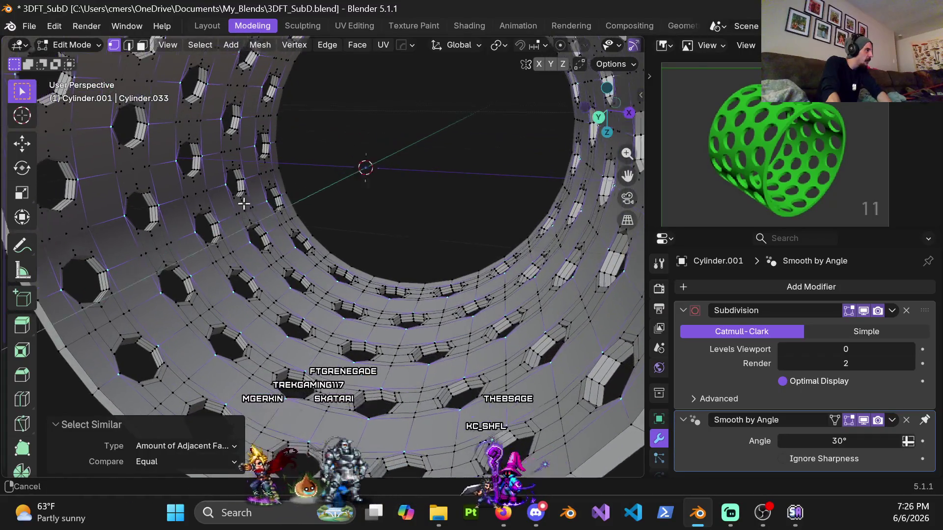
mouse_move(455, 242)
middle_mouse_down()
mouse_move(371, 242)
mouse_move(400, 231)
mouse_move(319, 257)
mouse_move(281, 241)
middle_mouse_up()
scroll(320, 257, "up", 3)
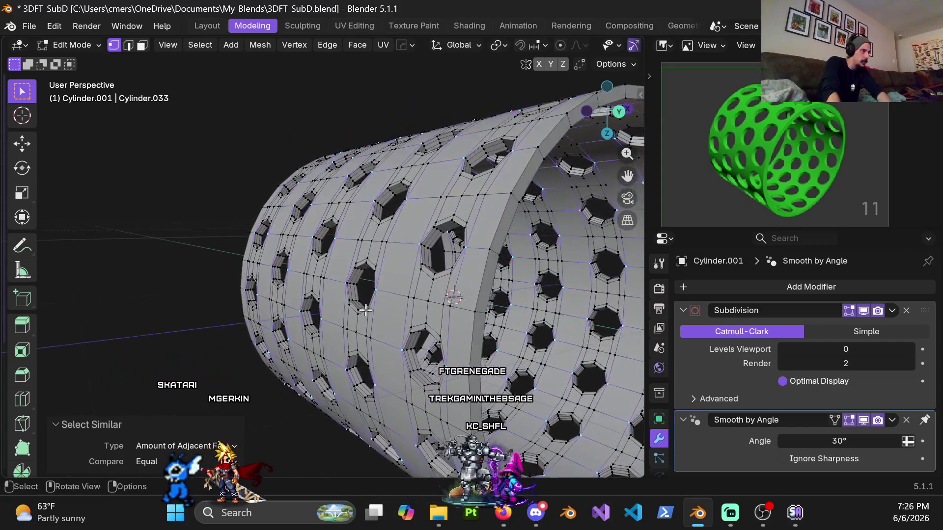
scroll(365, 306, "down", 3)
middle_click_drag(365, 305, 371, 296)
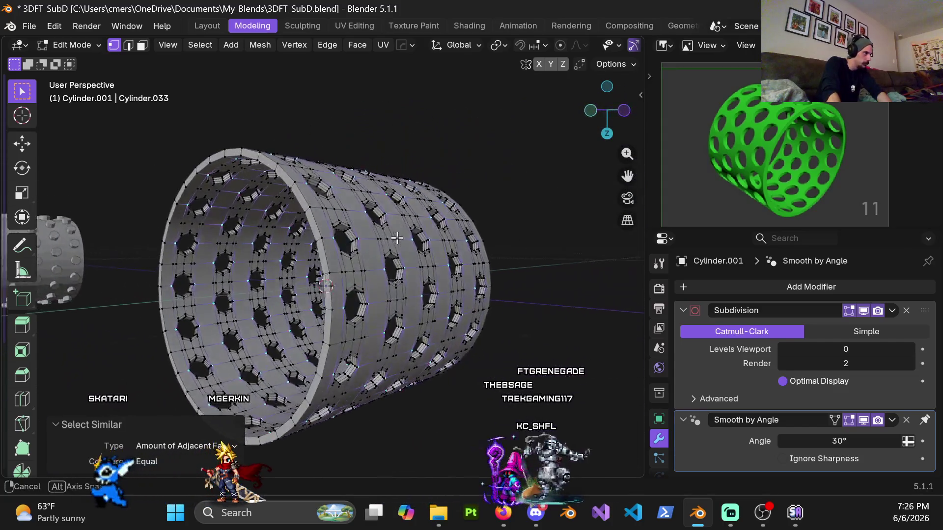
mouse_move(262, 318)
middle_mouse_down()
mouse_move(294, 273)
mouse_move(314, 212)
mouse_move(254, 234)
mouse_move(345, 194)
mouse_move(407, 203)
mouse_move(516, 288)
mouse_move(393, 313)
middle_mouse_up()
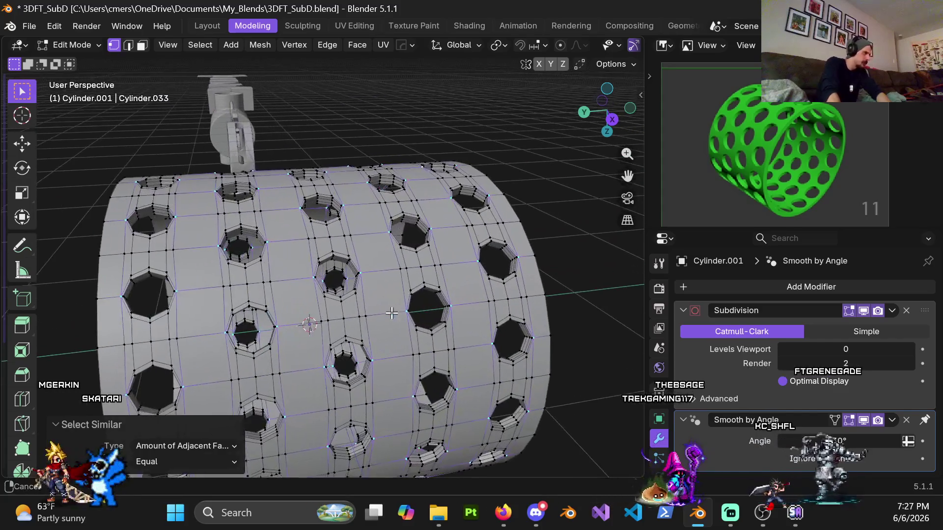
key("KP_7")
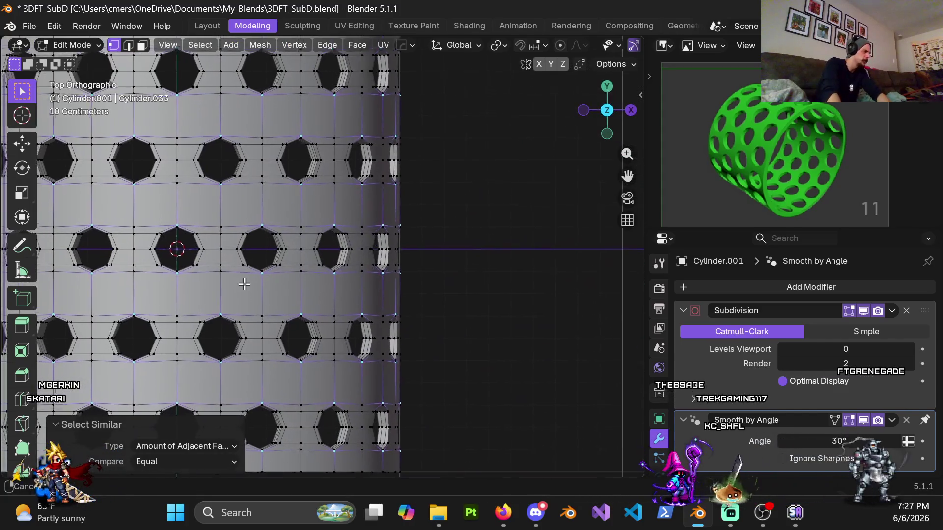
Step: Place the 3D cursor at the central hole's centre and trial a Y scale, cancelled
scroll(282, 276, "up", 6)
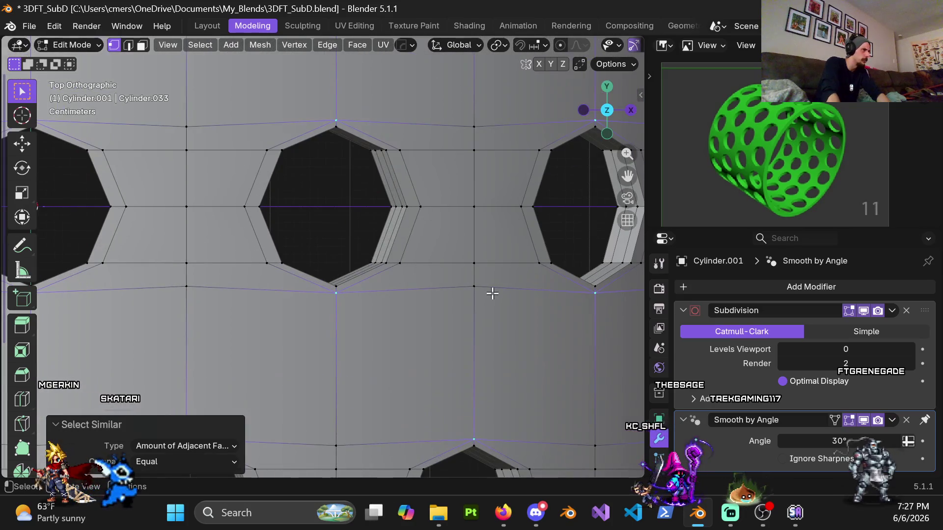
key("r")
left_click(479, 263)
key("s")
key("y")
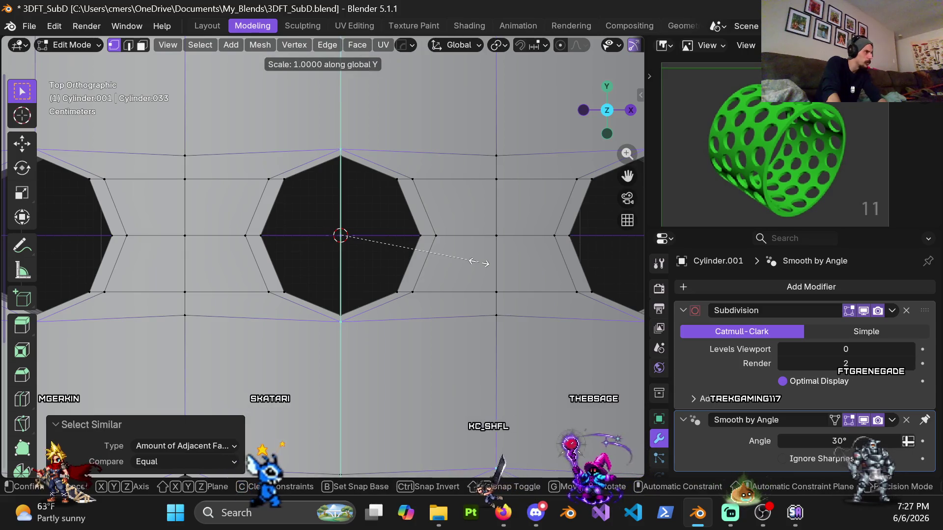
right_click(484, 264)
Step: Set the pivot point to Median Point and stretch the selected vertices along Y
left_click(497, 44)
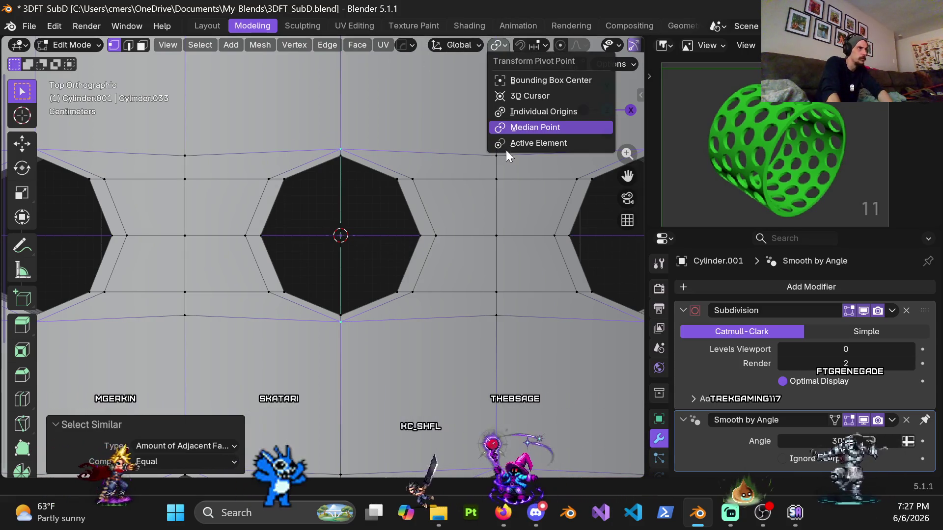
left_click(532, 122)
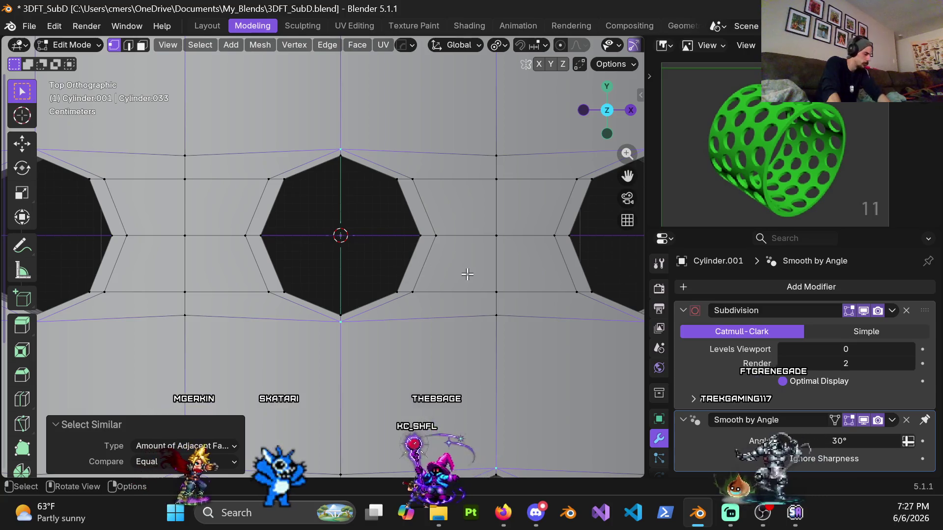
key("s")
key("y")
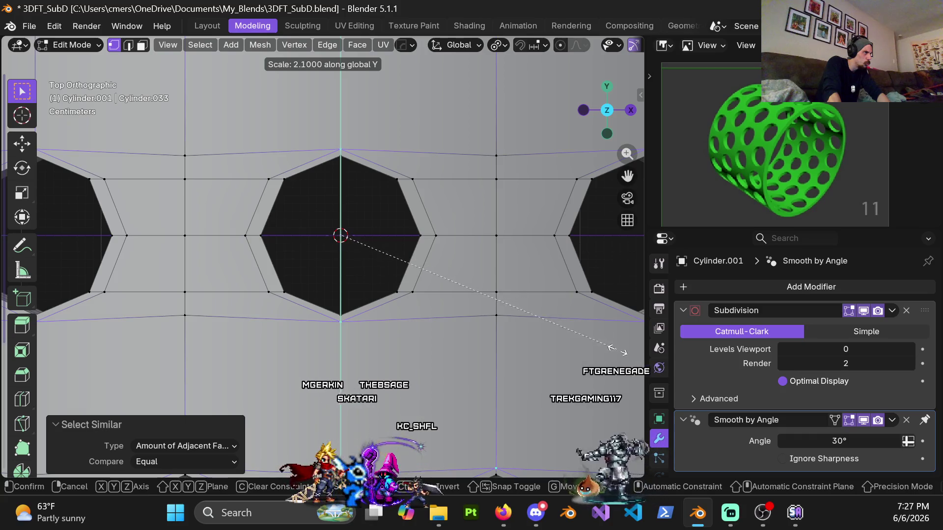
left_click(618, 350)
scroll(405, 285, "down", 10)
scroll(334, 304, "up", 10)
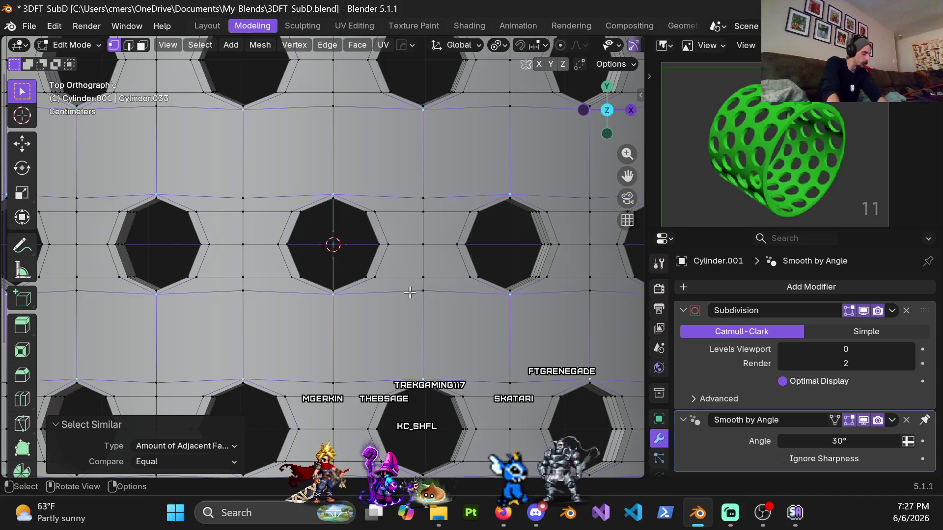
key("s")
key("y")
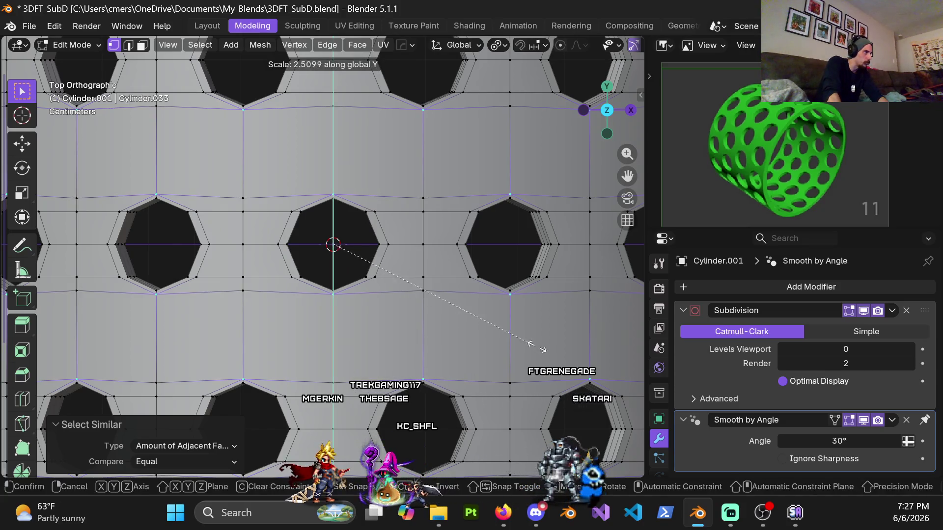
right_click(314, 233)
mouse_move(315, 233)
middle_mouse_down()
mouse_move(431, 252)
mouse_move(383, 263)
mouse_move(425, 238)
mouse_move(386, 218)
middle_mouse_up()
Step: Cancel the pending scale and orbit for a better angle on the holes
key("s")
right_click(429, 246)
mouse_move(429, 246)
middle_mouse_down()
mouse_move(364, 335)
mouse_move(360, 395)
middle_mouse_up()
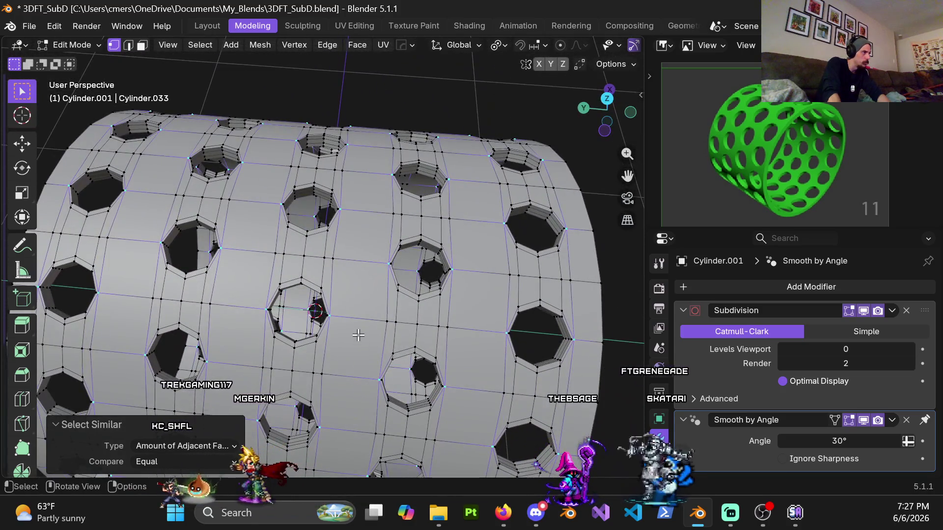
scroll(368, 257, "up", 3)
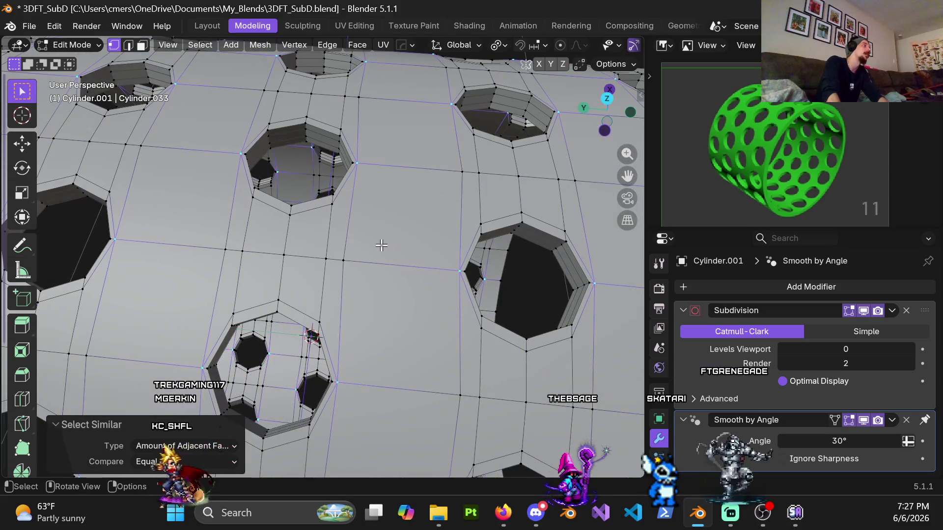
middle_click_drag(375, 235, 374, 261)
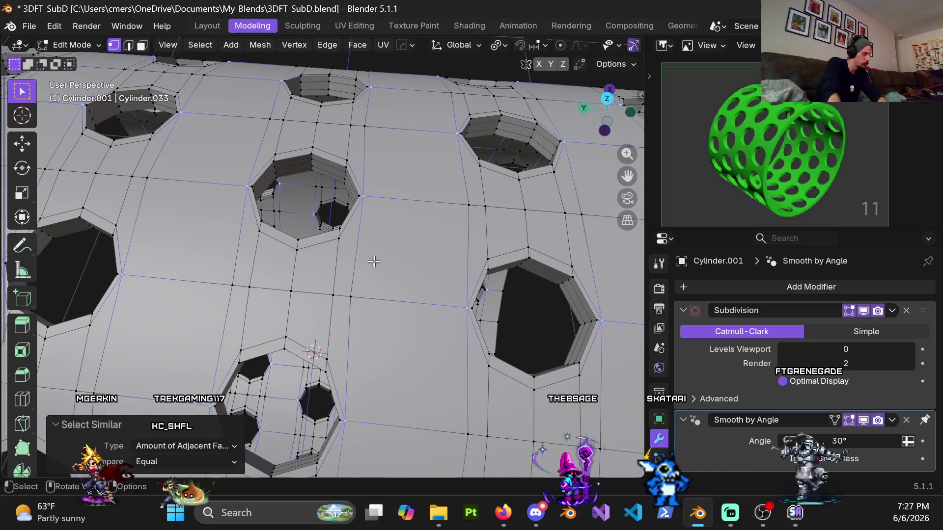
Step: Scale the selection further along Y and check it in top orthographic view
key("s")
key("y")
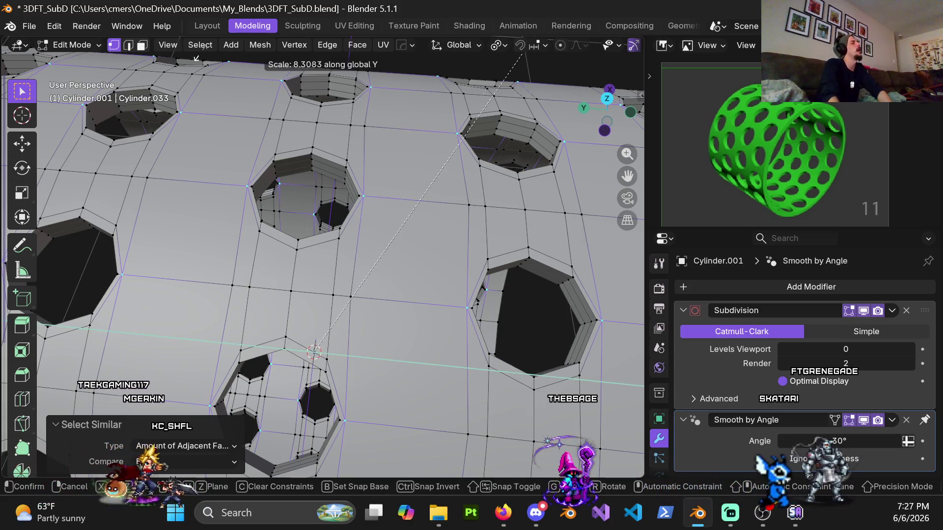
left_click(381, 358)
scroll(381, 358, "down", 5)
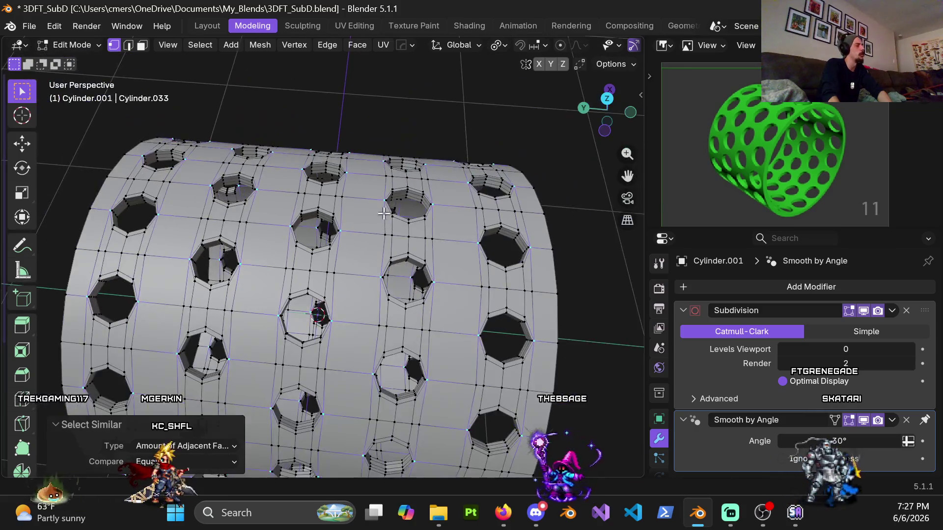
middle_click_drag(432, 206, 233, 161, "shift")
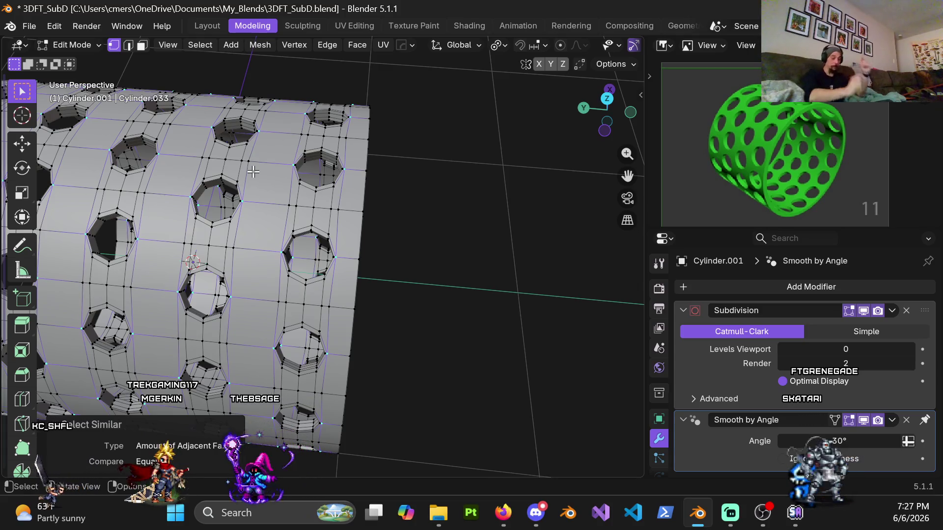
key("KP_7")
scroll(225, 210, "down", 5)
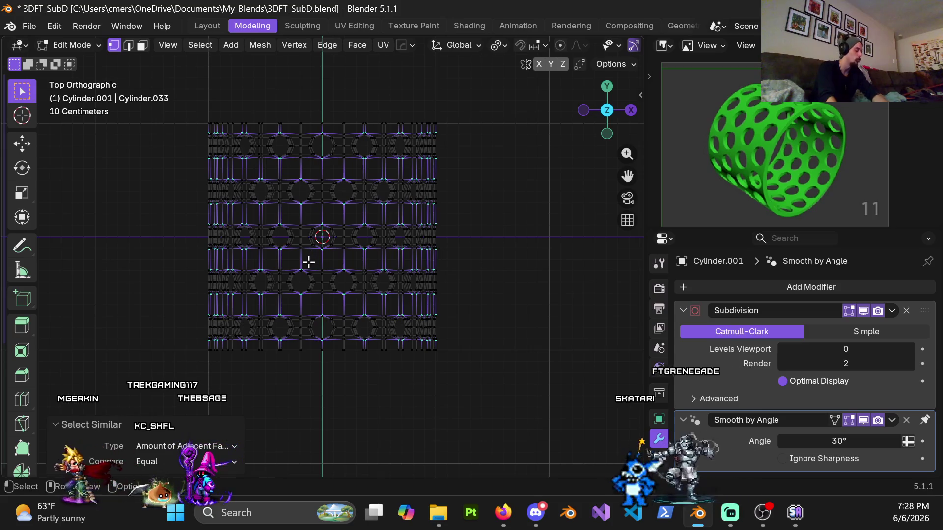
Step: Circle-deselect the upper-left vertices and switch the viewport to solid shading
key("c")
mouse_move(309, 248)
middle_mouse_down()
mouse_move(274, 221)
mouse_move(252, 171)
mouse_move(204, 149)
mouse_move(304, 143)
mouse_move(472, 154)
mouse_move(190, 194)
mouse_move(461, 208)
mouse_move(253, 226)
mouse_move(273, 242)
mouse_move(428, 278)
mouse_move(261, 274)
middle_mouse_up()
key("Escape")
scroll(305, 275, "up", 3)
key("z")
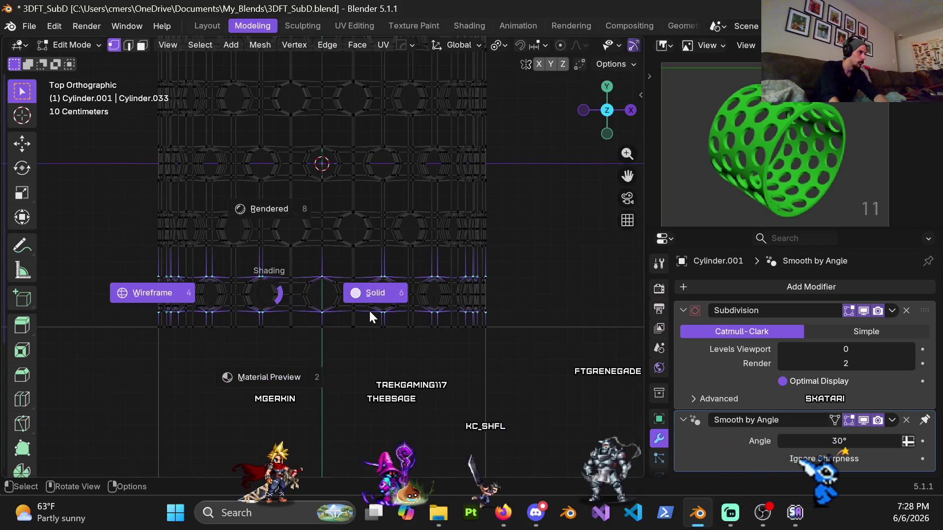
left_click(369, 309)
Step: Stretch the remaining hole-loop vertices along Y, then orbit into perspective
scroll(353, 315, "up", 5)
key("s")
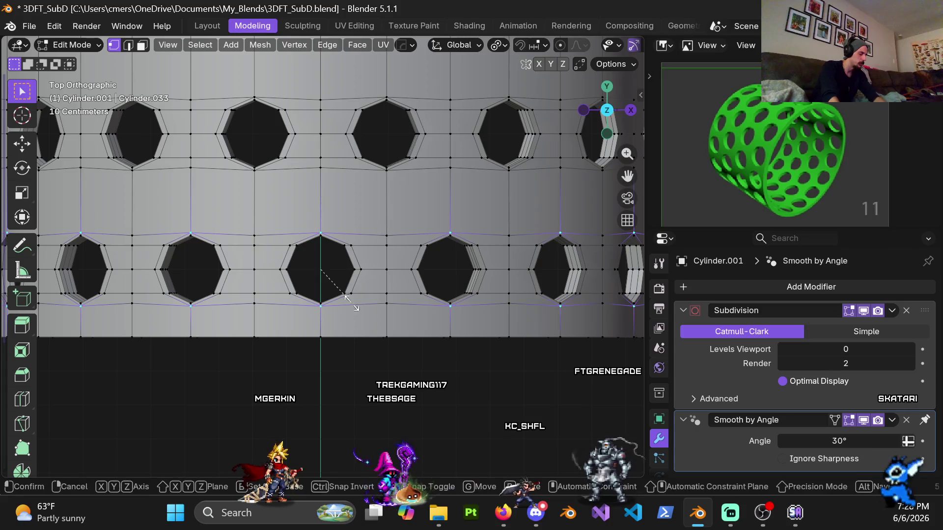
key("y")
left_click(388, 344)
scroll(326, 309, "down", 4)
mouse_move(327, 310)
middle_mouse_down()
mouse_move(343, 246)
mouse_move(442, 165)
mouse_move(467, 159)
middle_mouse_up()
scroll(326, 202, "up", 3)
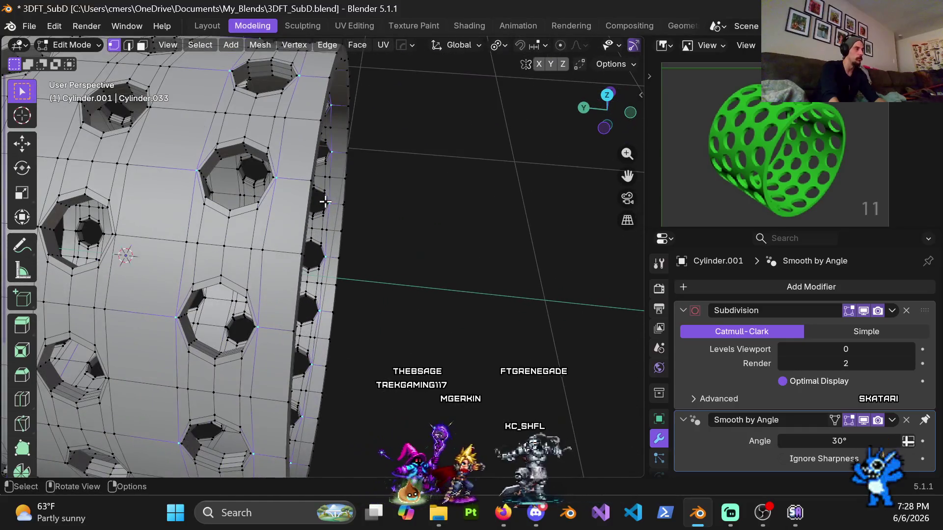
middle_click_drag(318, 199, 340, 247)
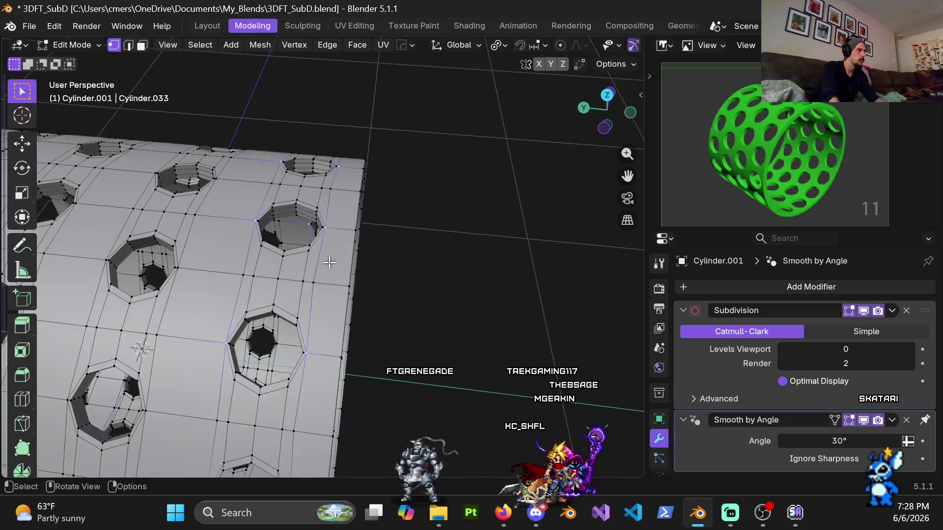
scroll(329, 205, "up", 3)
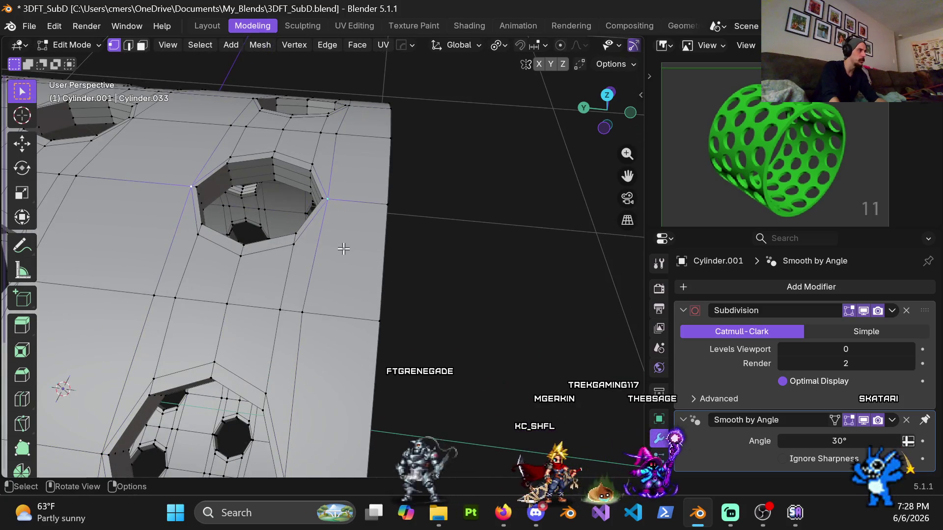
key("s")
key("y")
left_click(505, 301)
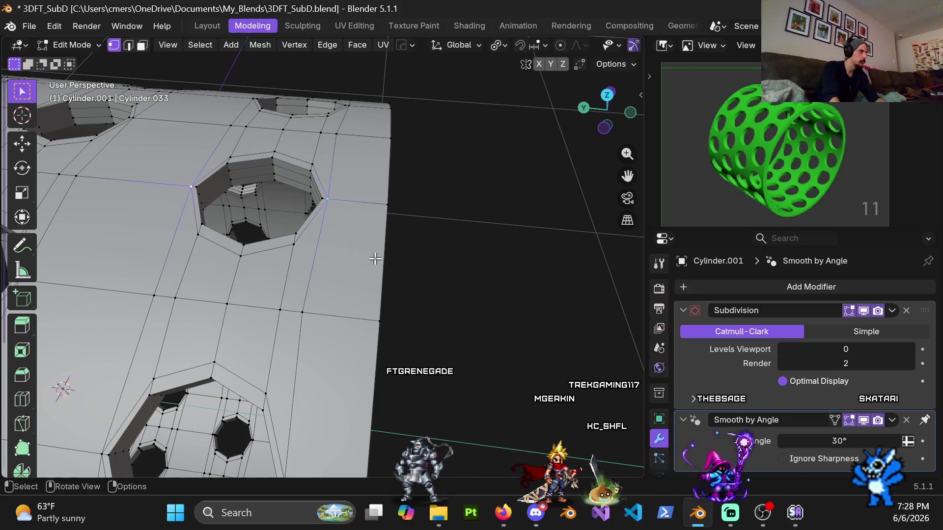
key("s")
key("Escape")
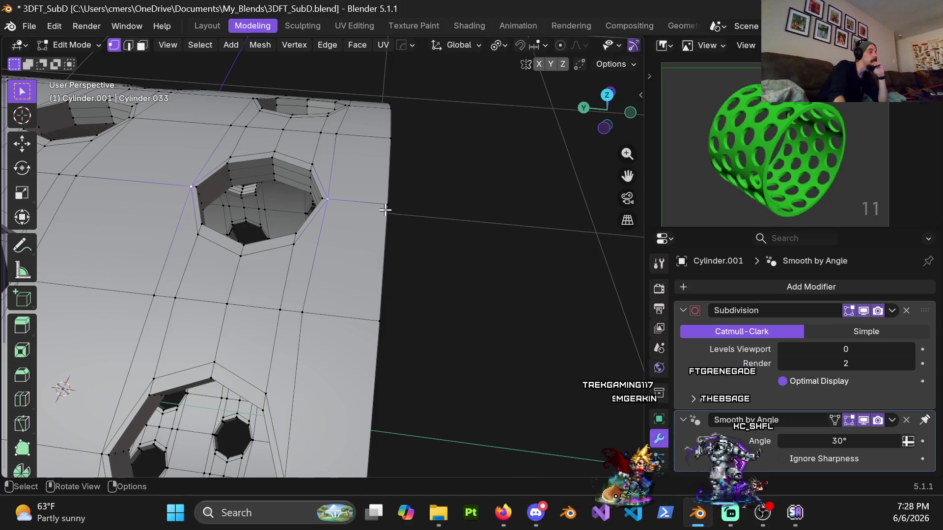
scroll(357, 207, "up", 2)
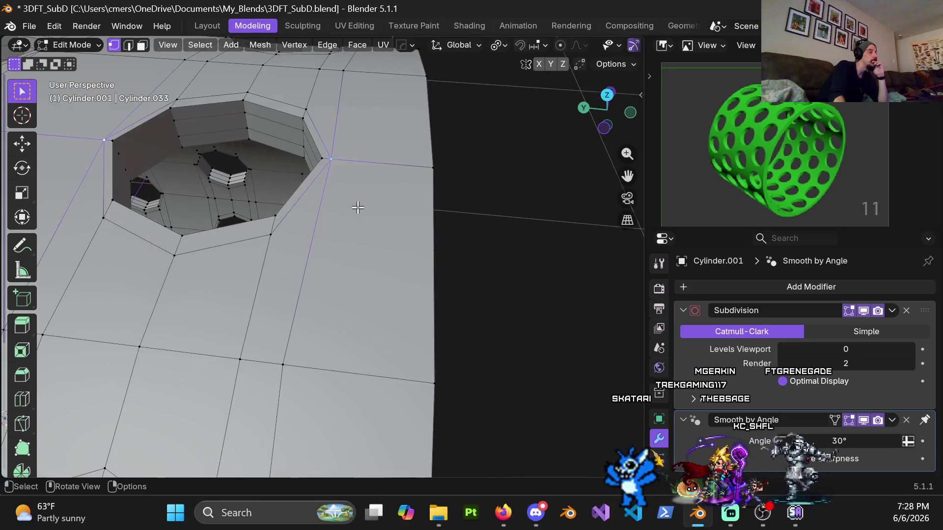
scroll(358, 208, "down", 6)
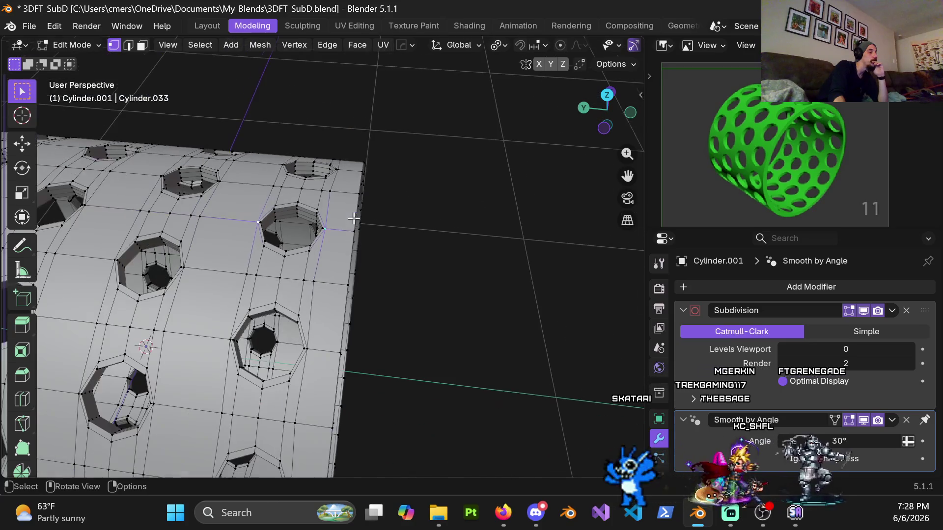
left_click(320, 264, "alt")
scroll(325, 264, "down", 2)
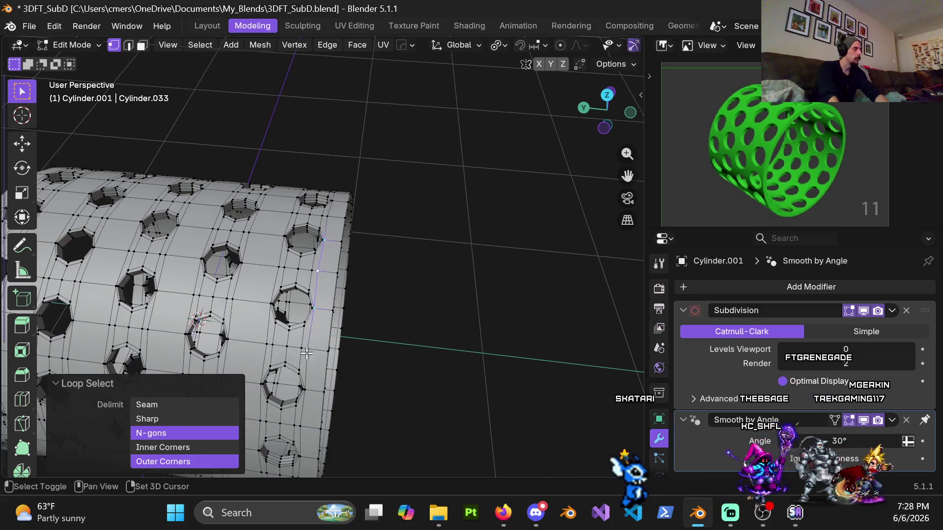
scroll(329, 304, "up", 5)
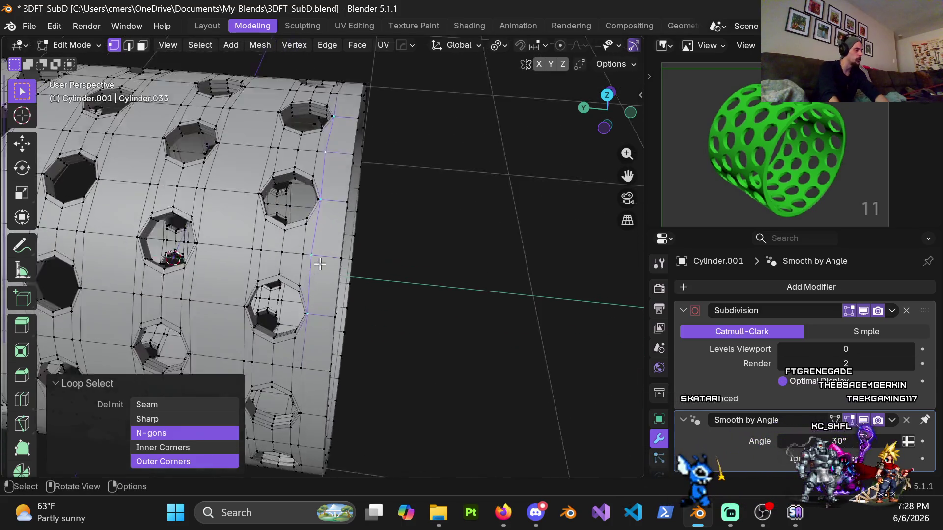
left_click(417, 273)
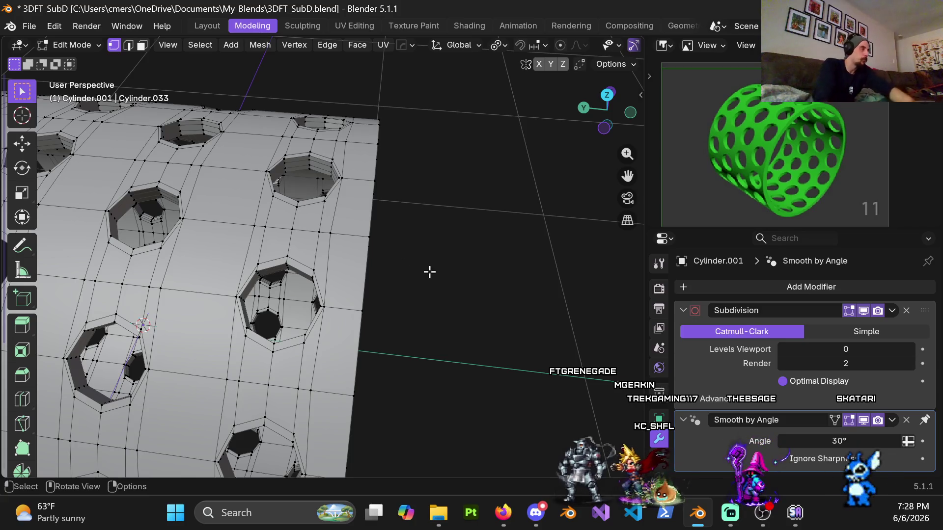
mouse_move(354, 213)
middle_mouse_down()
mouse_move(322, 196)
mouse_move(321, 229)
middle_mouse_up()
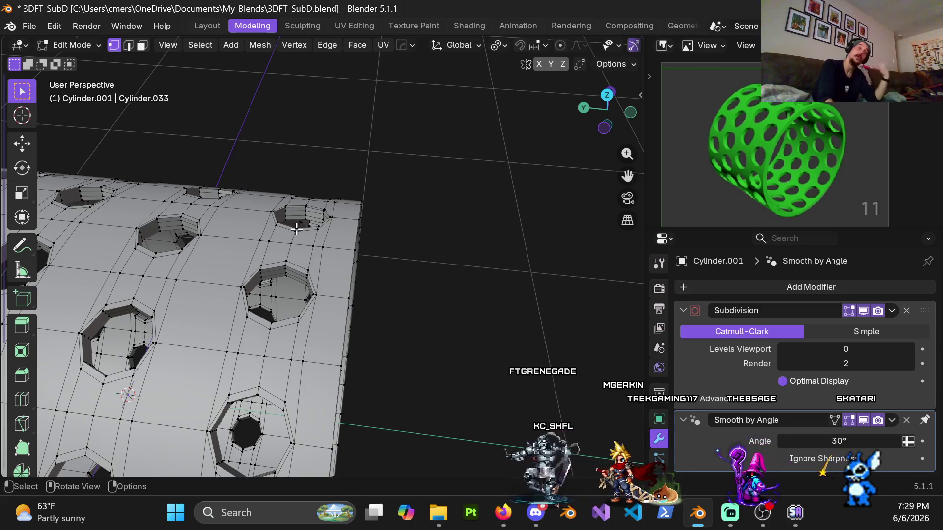
scroll(399, 288, "down", 6)
mouse_move(315, 275)
middle_mouse_down()
mouse_move(189, 215)
mouse_move(152, 237)
mouse_move(158, 265)
mouse_move(175, 257)
mouse_move(186, 270)
mouse_move(101, 297)
mouse_move(71, 290)
mouse_move(119, 350)
mouse_move(99, 349)
mouse_move(98, 339)
mouse_move(139, 318)
mouse_move(100, 300)
middle_mouse_up()
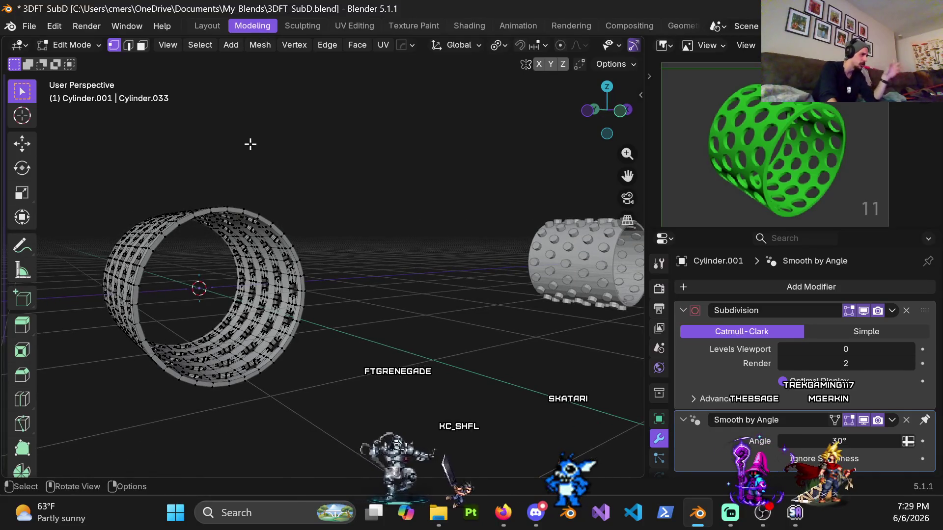
Step: Review the cylinder from several angles and save the file as 3DFT_SubD.blend
middle_click_drag(251, 143, 235, 247)
mouse_move(113, 275)
middle_mouse_down()
mouse_move(167, 225)
mouse_move(138, 214)
mouse_move(100, 221)
middle_mouse_up()
middle_click_drag(189, 297, 187, 213)
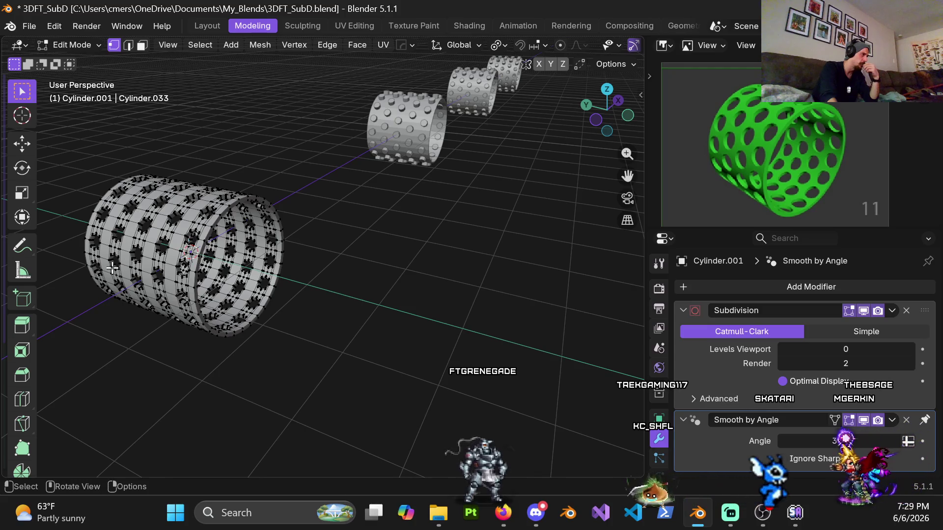
mouse_move(89, 256)
middle_mouse_down()
mouse_move(188, 201)
mouse_move(151, 187)
middle_mouse_up()
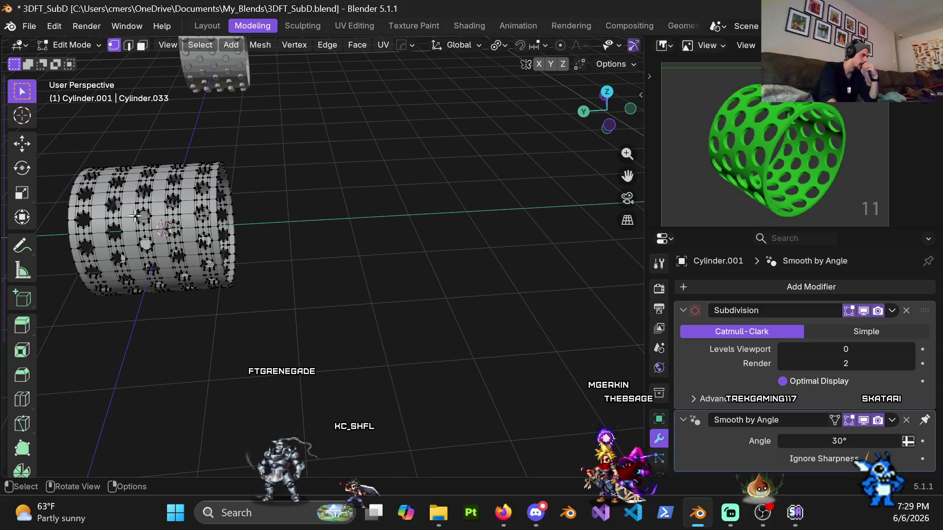
scroll(245, 234, "up", 4)
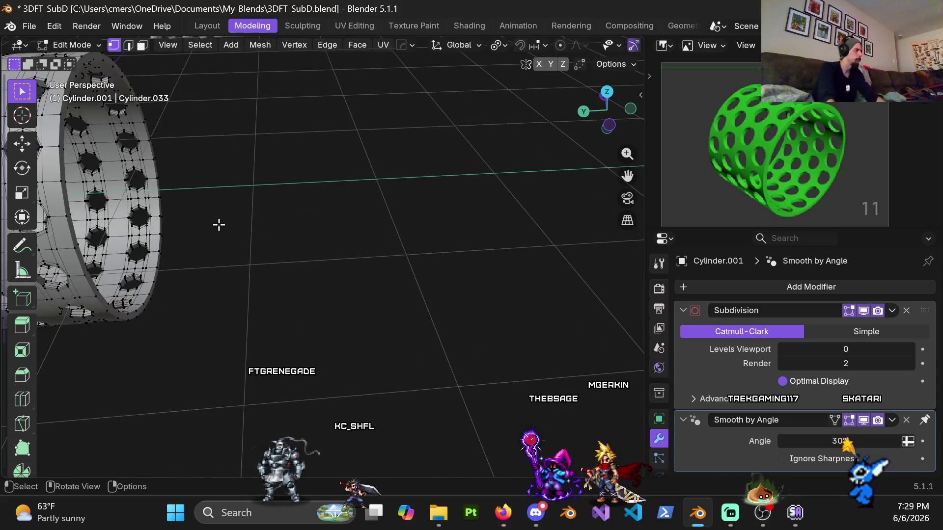
key("ctrl+s")
Step: Frame the cylinder's side and switch to Top Orthographic view
mouse_move(166, 227)
middle_mouse_down("shift")
mouse_move(400, 284)
mouse_move(341, 255)
middle_mouse_up("shift")
scroll(341, 255, "up", 4)
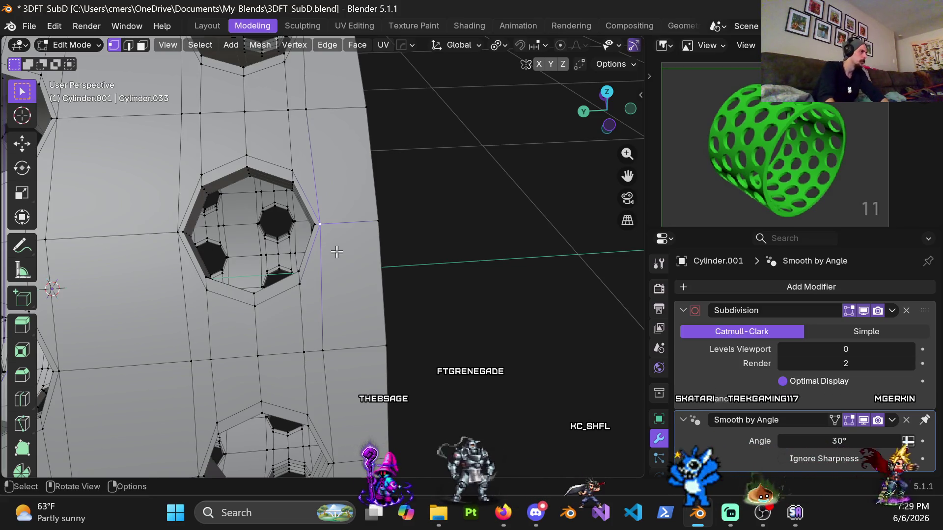
scroll(329, 254, "down", 5)
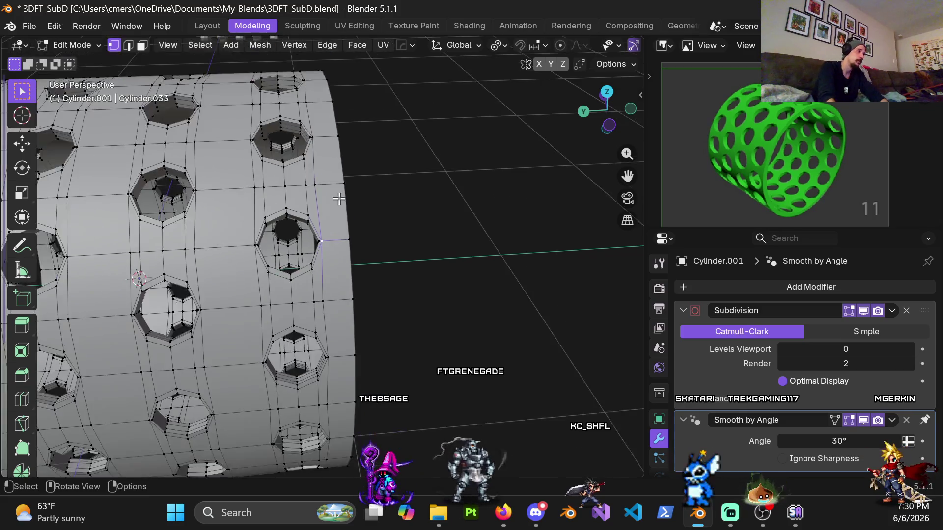
key("KP_7")
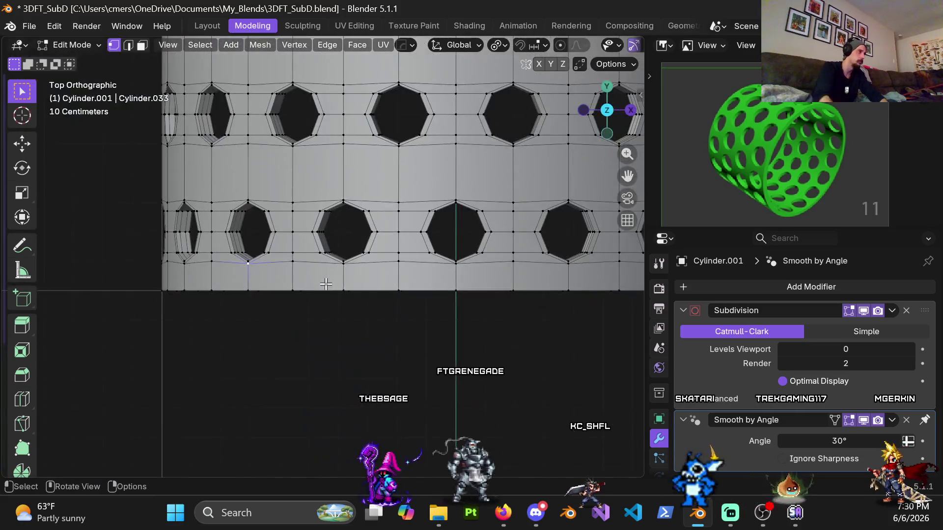
Step: Vertex-slide the vertex below the centre hole with a factor of 0.05
middle_click_drag(456, 317, 242, 276, "shift")
scroll(357, 269, "up", 3)
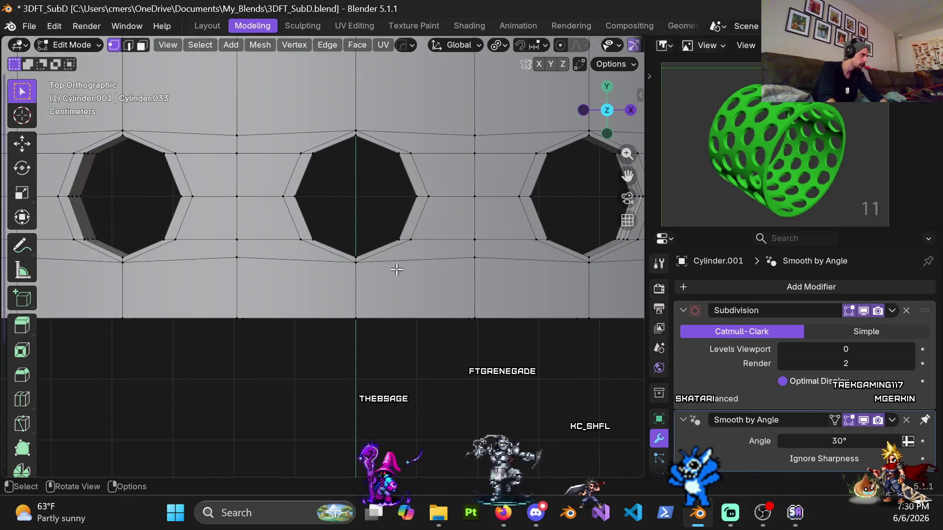
scroll(357, 269, "up", 2)
left_click(370, 265)
key("shift+v")
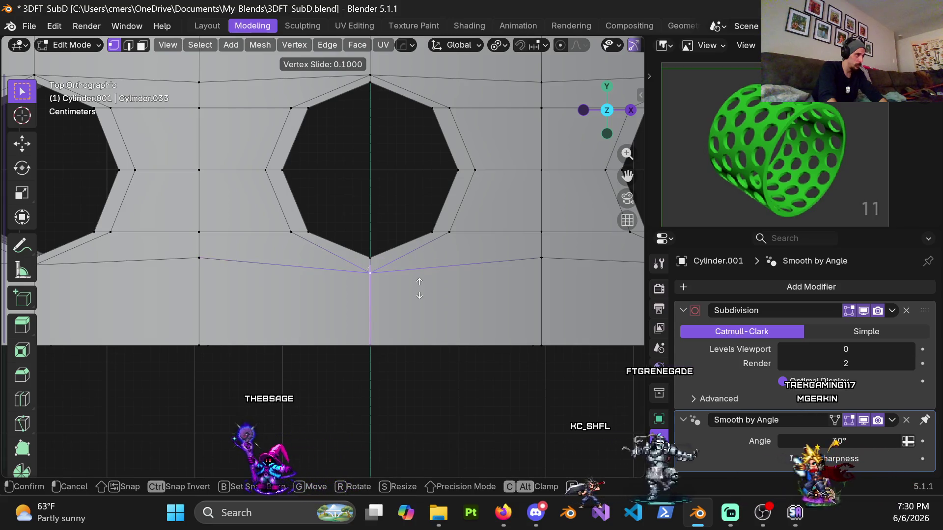
left_click(402, 292)
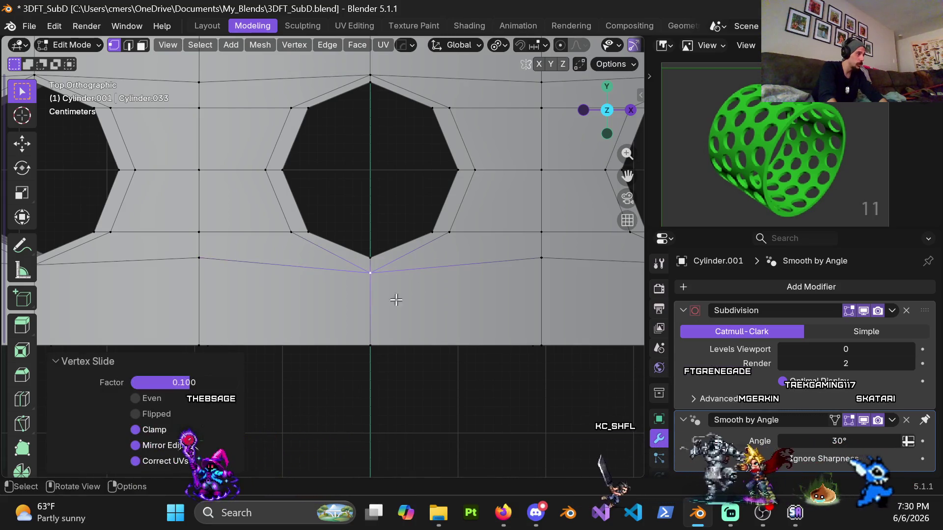
left_click(188, 379)
type("0.05")
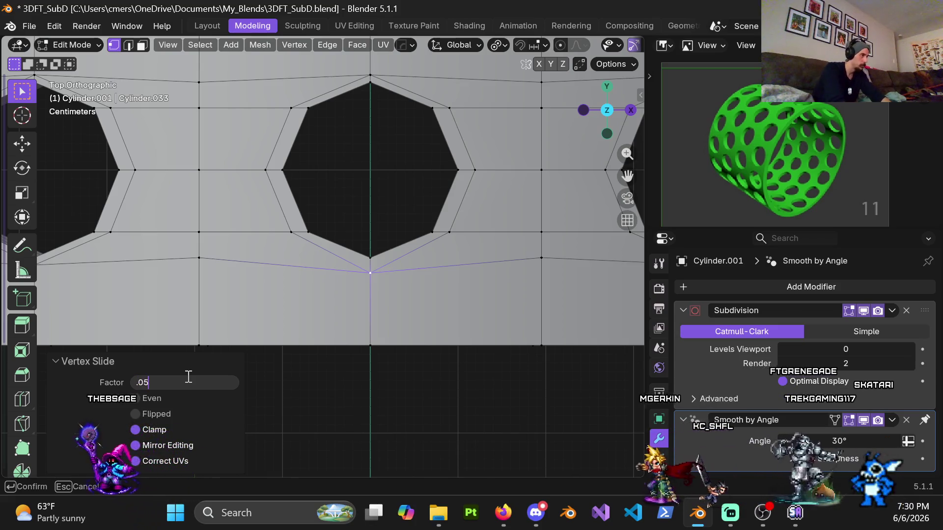
key("Return")
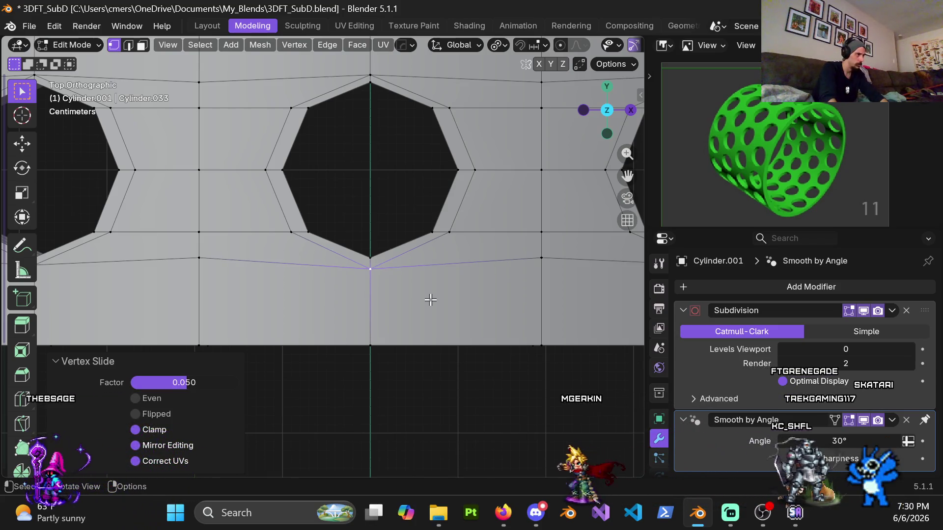
Step: Slide the same vertex further along its edge at factor 0.1
key("g")
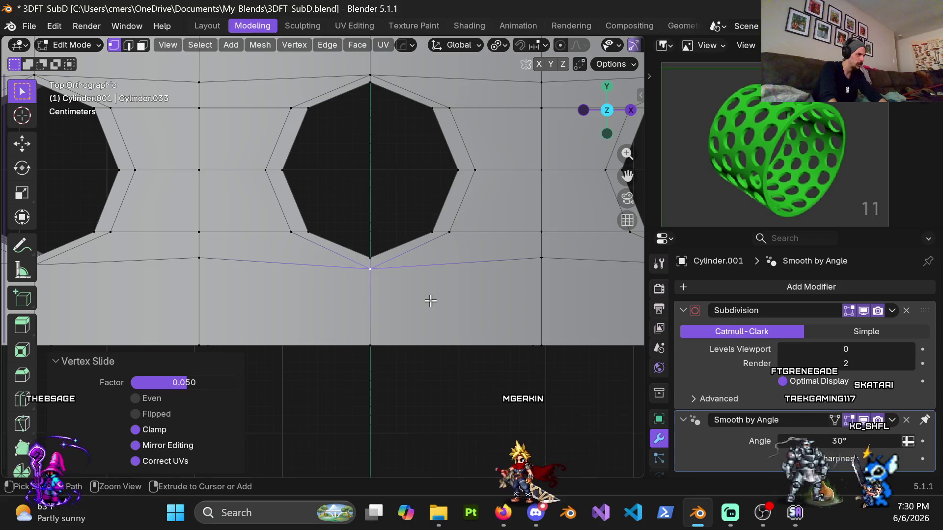
key("Return")
key("g")
key("g")
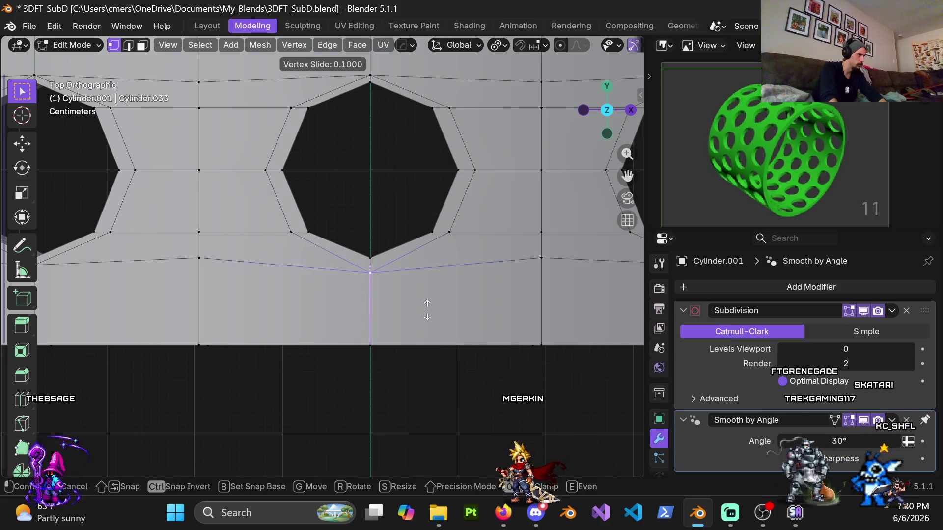
key("Return")
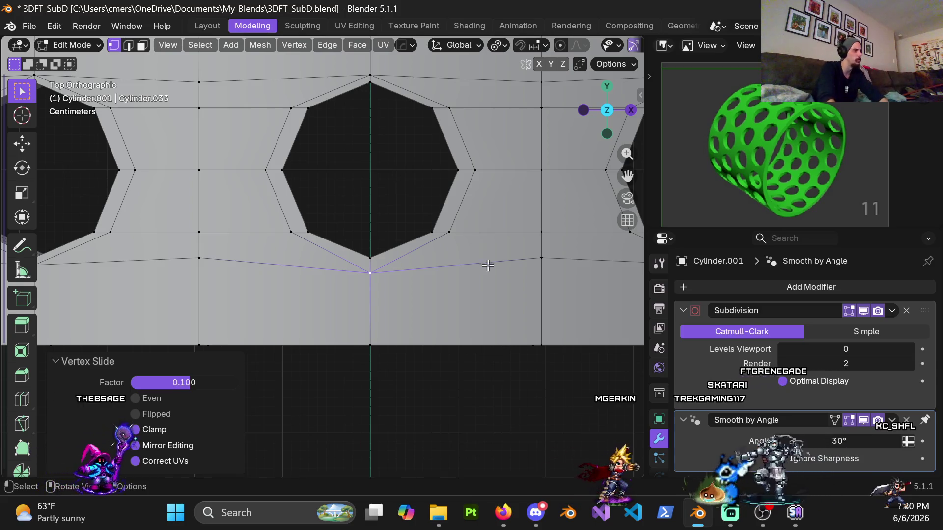
Step: Try sliding the hole's lower-right corner vertex, cancelling both attempts
left_click(465, 249)
key("g")
key("g")
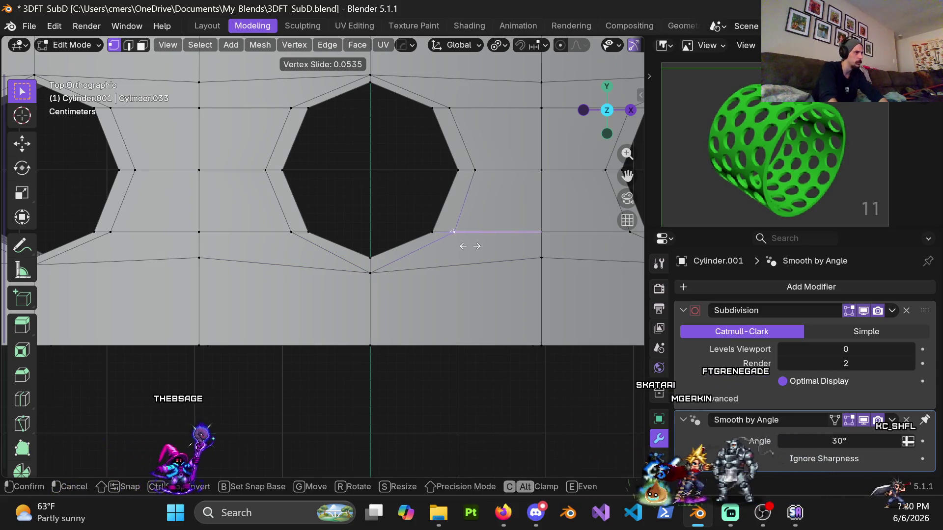
right_click(475, 246)
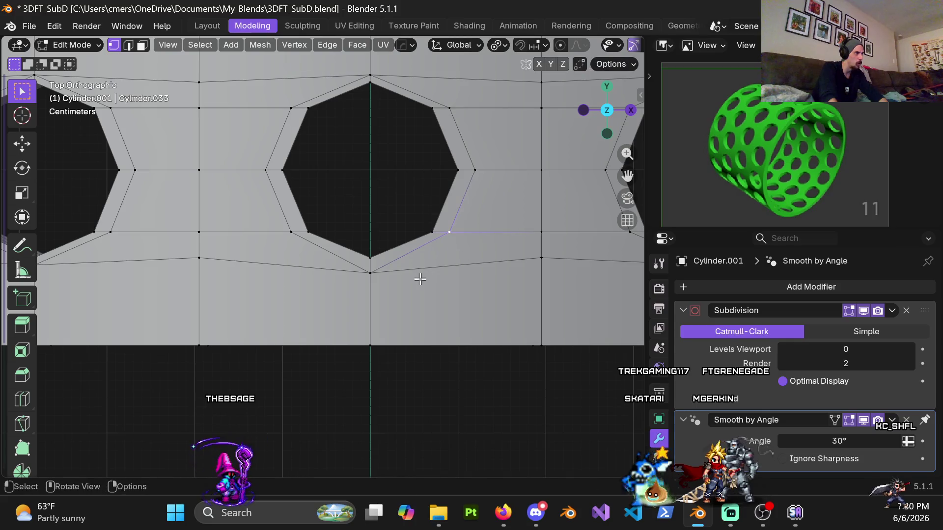
mouse_move(401, 283)
middle_mouse_down()
mouse_move(499, 208)
mouse_move(458, 269)
middle_mouse_up()
key("KP_7")
key("g")
key("g")
right_click(442, 270)
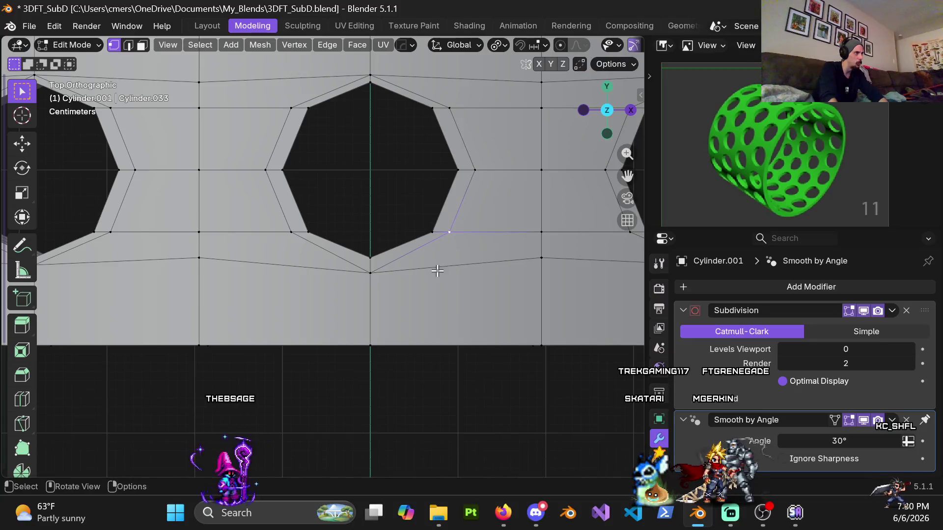
mouse_move(401, 283)
middle_mouse_down()
mouse_move(492, 207)
mouse_move(452, 320)
mouse_move(419, 290)
middle_mouse_up()
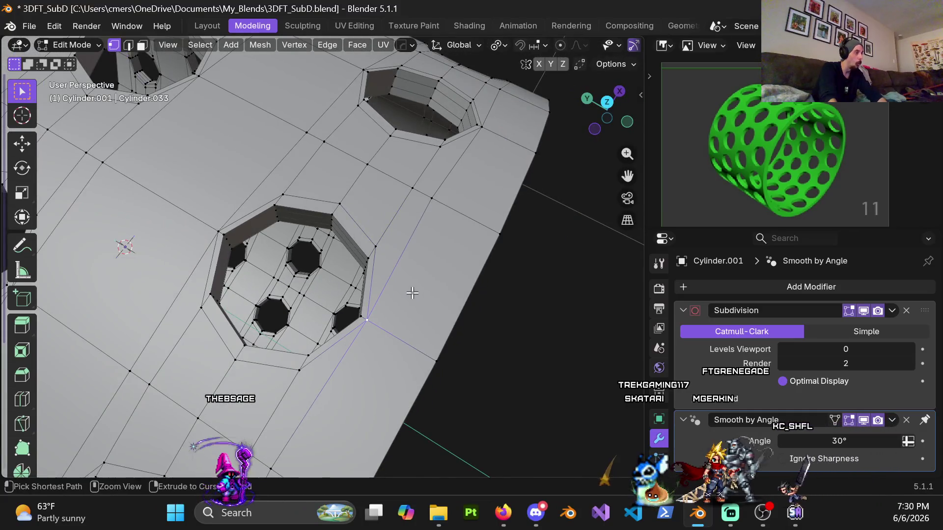
Step: Select the hole's outer ring loop, apply Smooth Vertices at a higher strength, then undo it
left_click(374, 265, "alt")
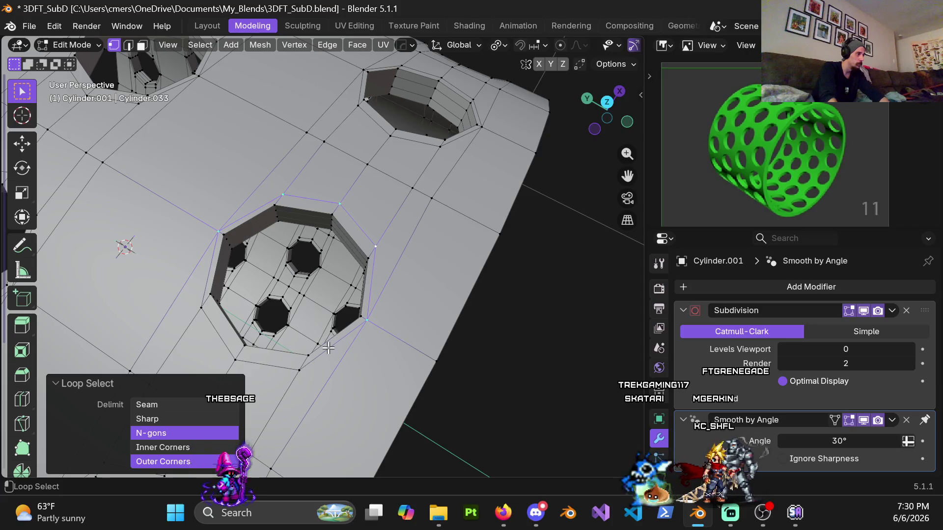
scroll(322, 341, "down", 5)
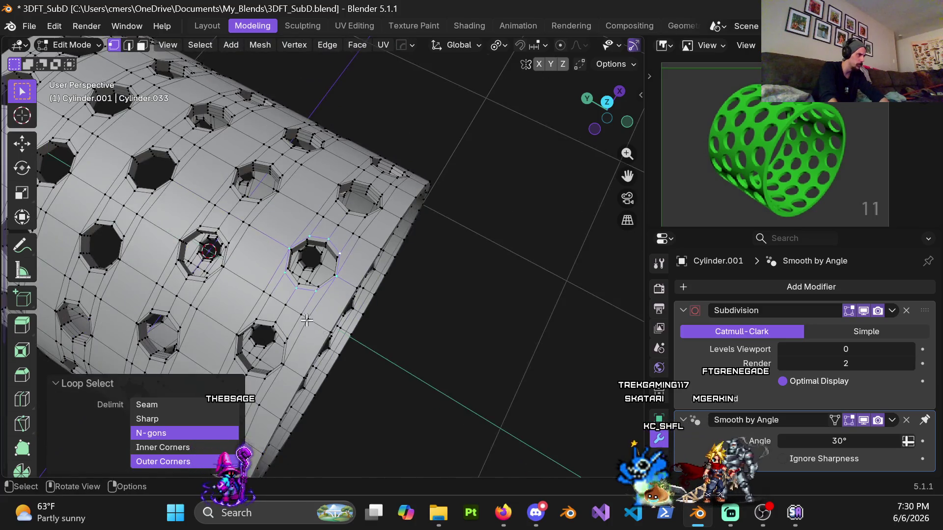
scroll(307, 320, "up", 4)
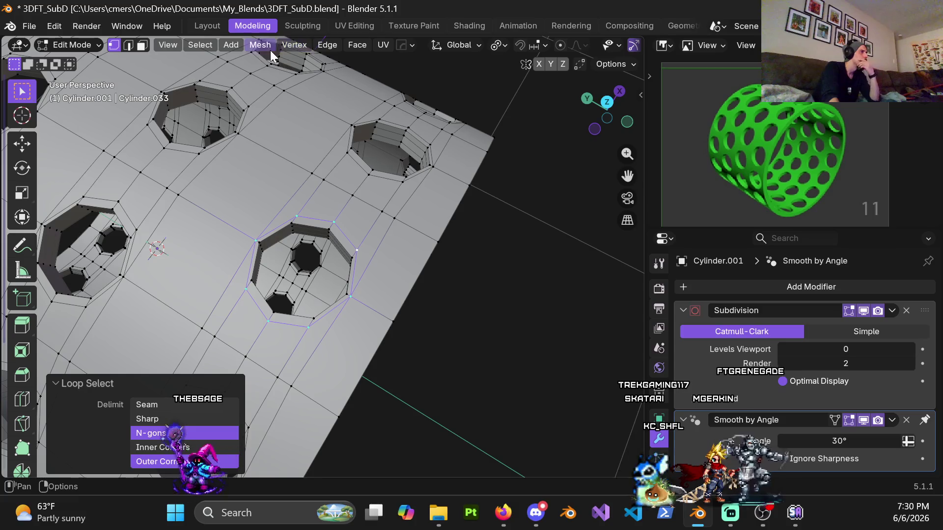
right_click(335, 151)
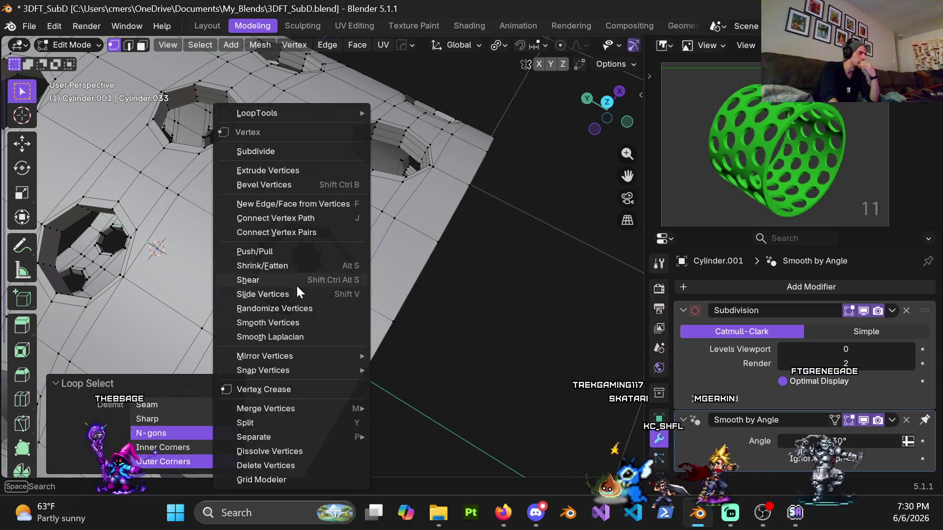
mouse_move(267, 113)
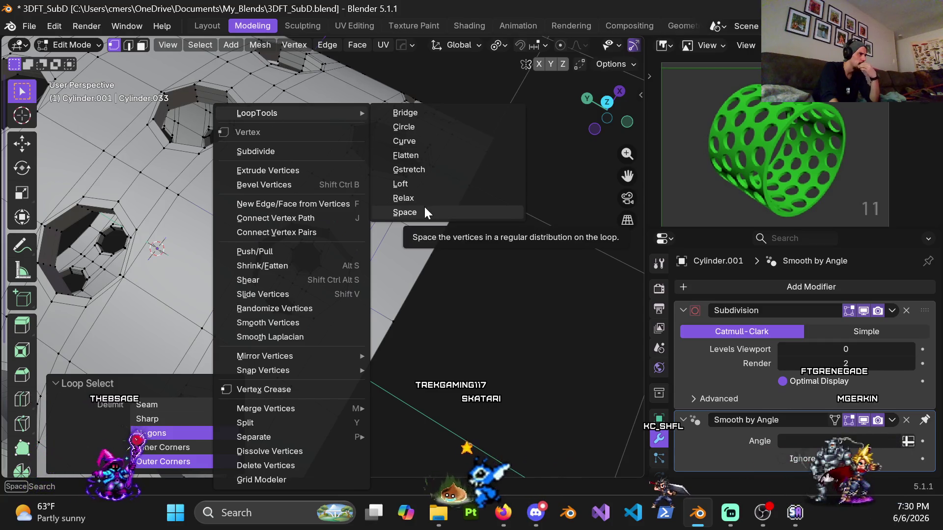
left_click(314, 323)
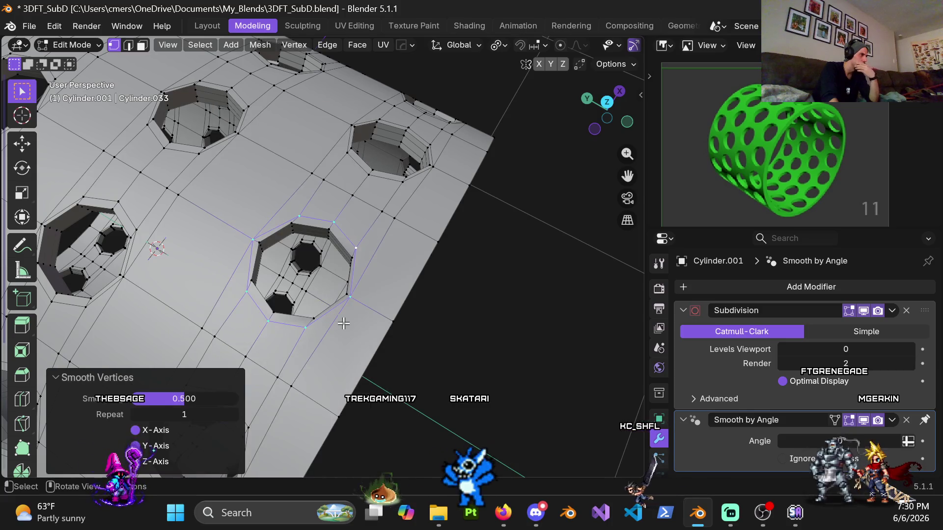
mouse_move(186, 401)
left_mouse_down()
mouse_move(225, 401)
mouse_move(130, 399)
mouse_move(179, 399)
left_mouse_up()
left_click(184, 399)
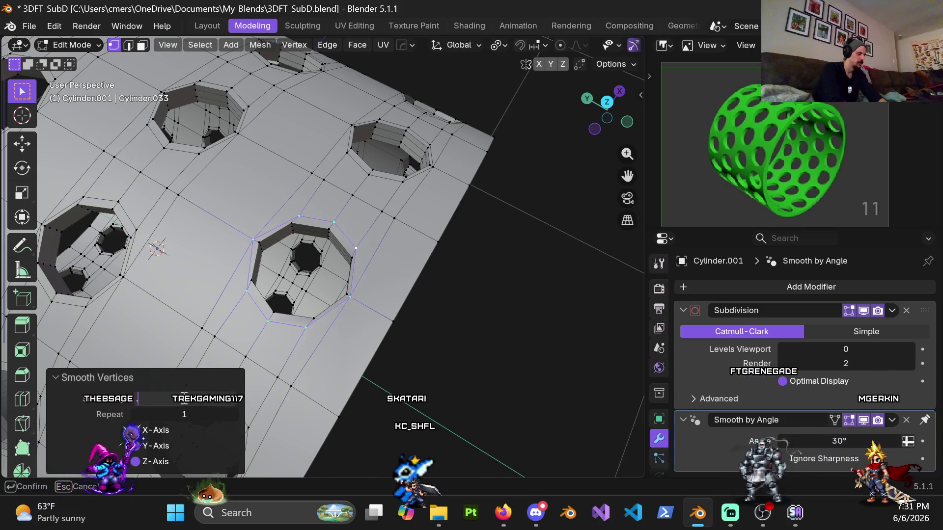
key("ctrl+z")
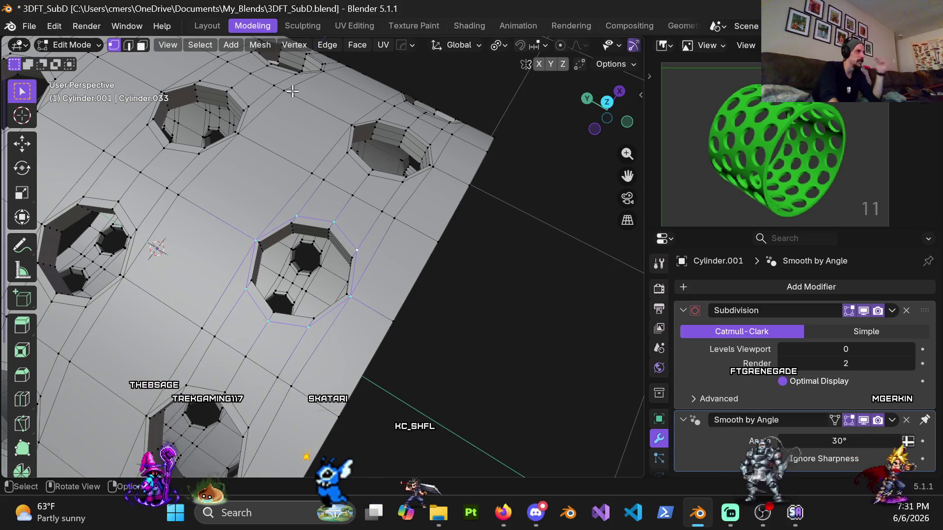
Step: Try LoopTools Space on the hole's outline loop, then undo it
right_click(297, 134)
mouse_move(332, 34)
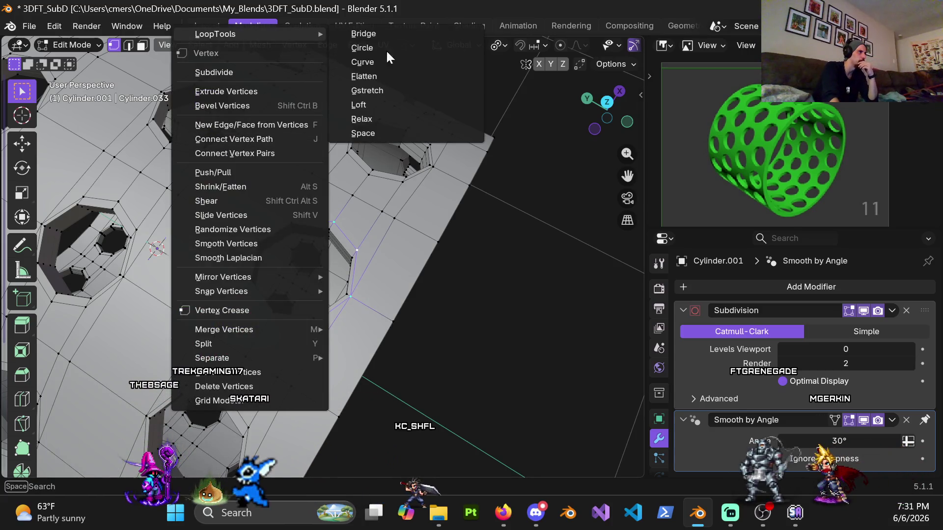
left_click(396, 132)
scroll(383, 269, "up", 4)
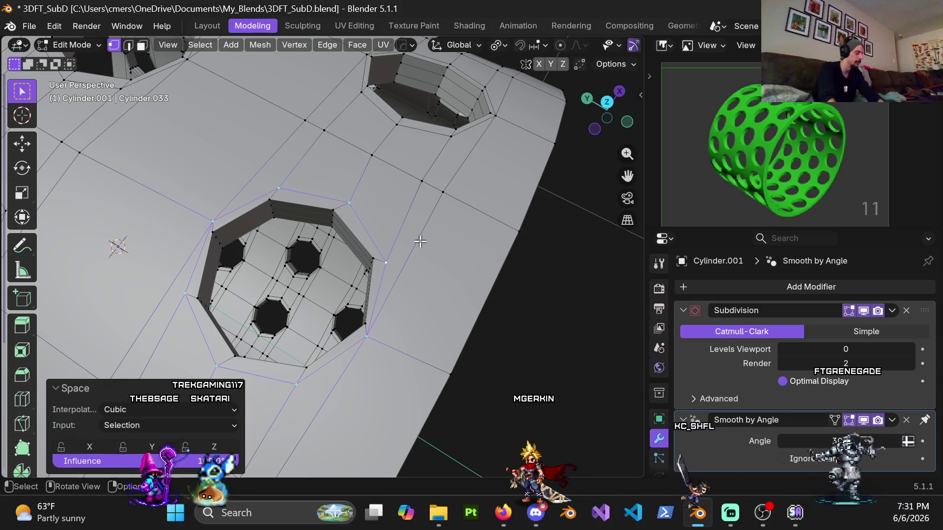
key("ctrl+z")
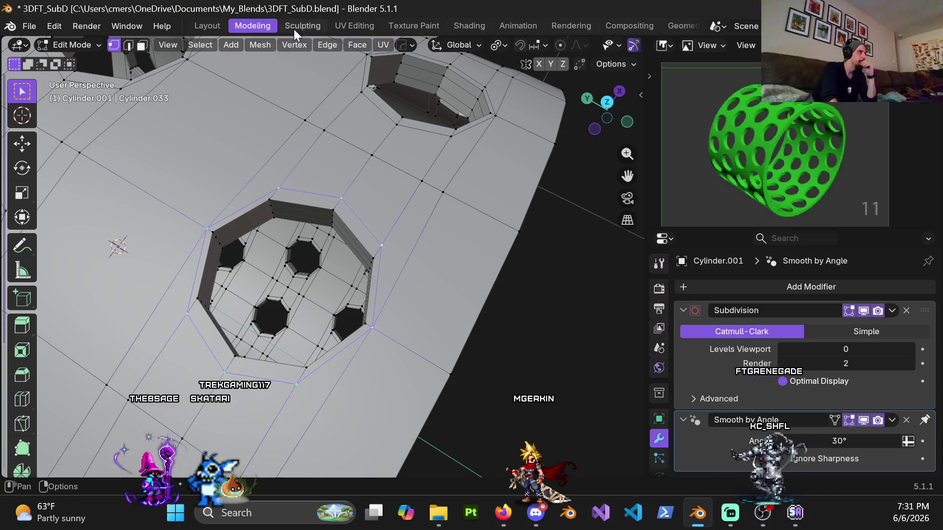
Step: Apply LoopTools Relax (Cubic, 1 iteration) to the hole's outline loop
right_click(301, 110)
mouse_move(329, 113)
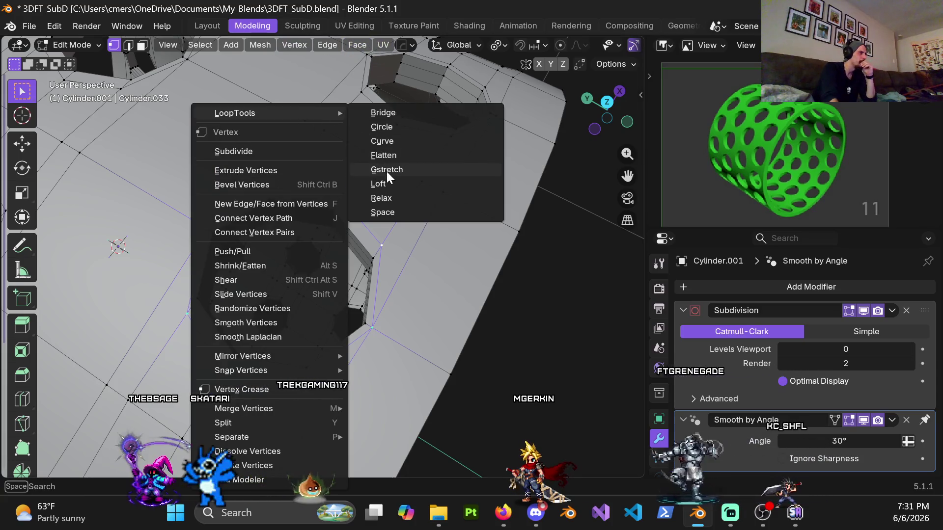
left_click(388, 197)
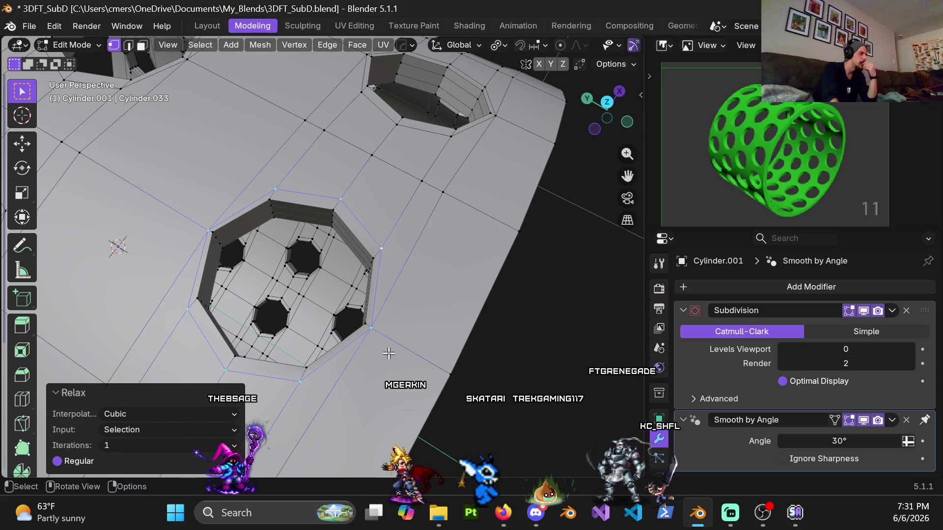
mouse_move(392, 354)
middle_mouse_down()
mouse_move(423, 330)
mouse_move(340, 285)
mouse_move(434, 289)
mouse_move(383, 292)
mouse_move(400, 312)
mouse_move(398, 338)
middle_mouse_up()
scroll(425, 331, "down", 2)
scroll(421, 315, "down", 2)
scroll(405, 285, "up", 4)
scroll(384, 293, "down", 2)
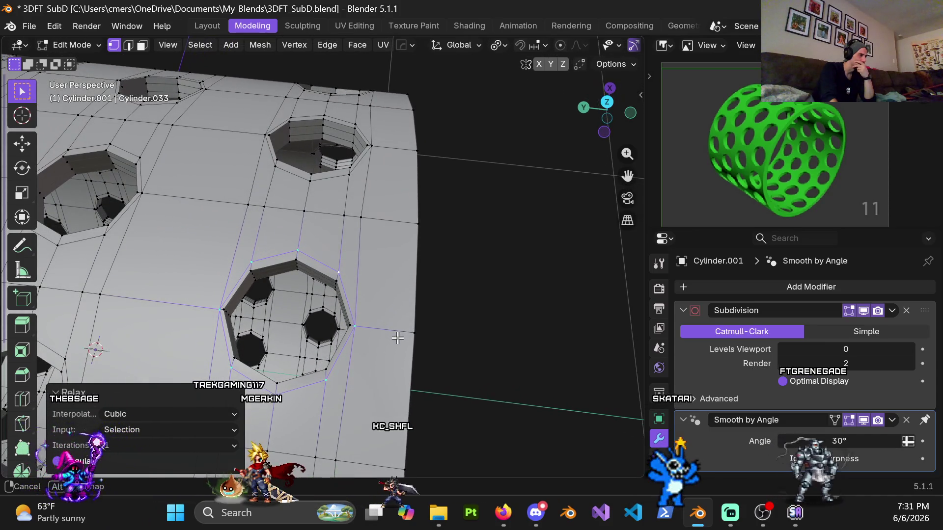
middle_click_drag(397, 338, 397, 338)
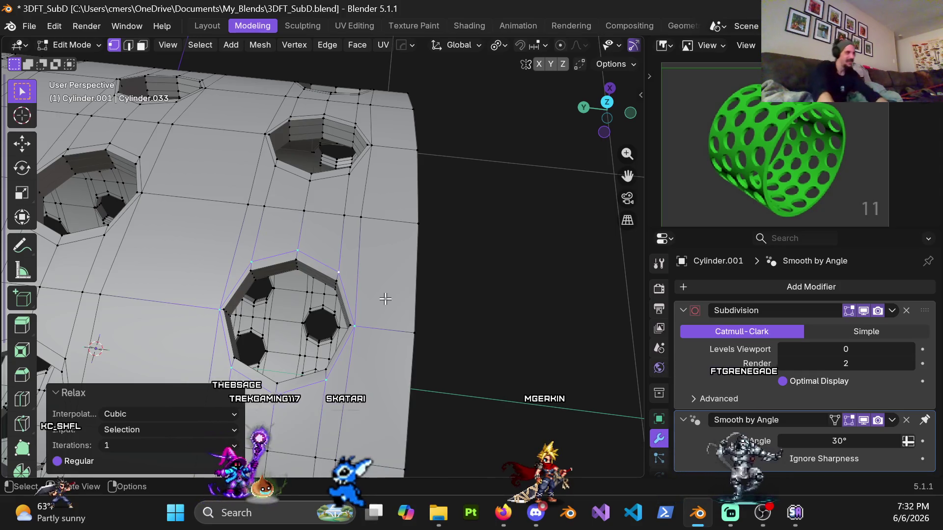
Step: Slide one vertex beside the hole's outline along its edge by a factor of 0.1
left_click(380, 336)
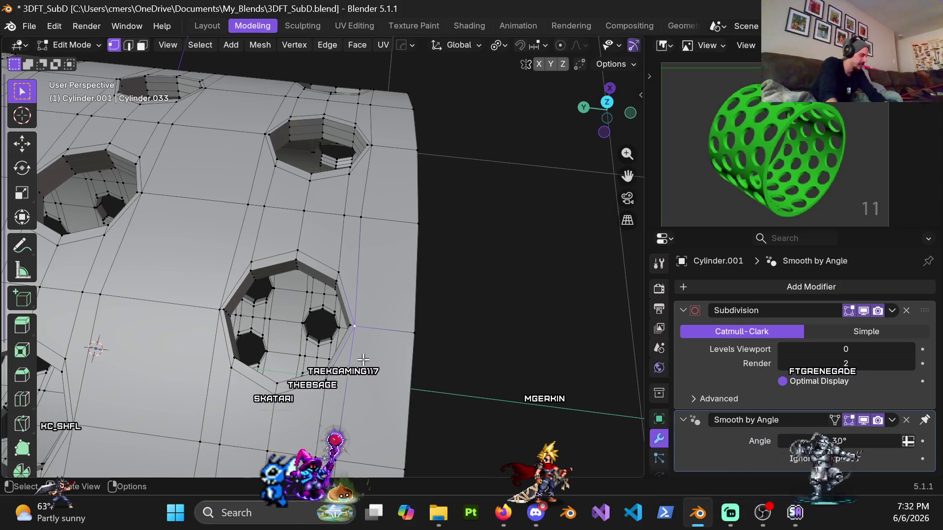
key("g")
key("g")
left_click(372, 342)
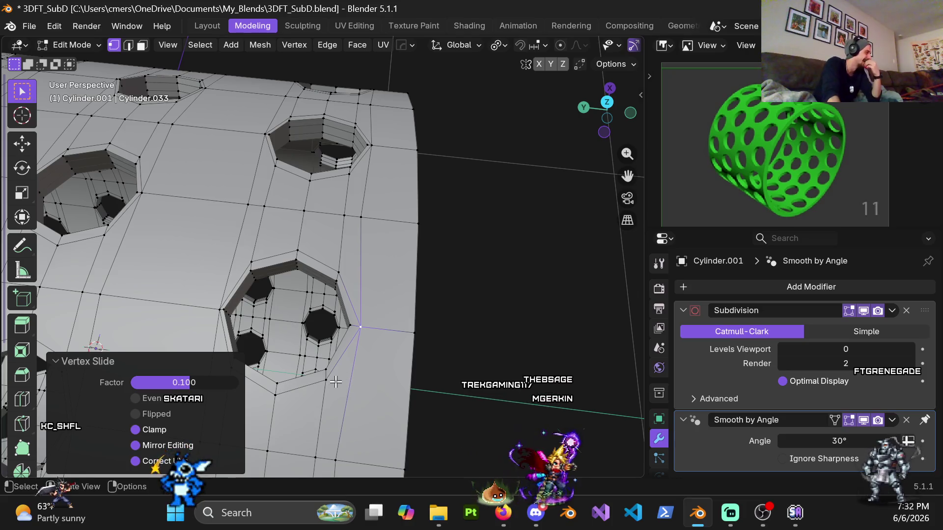
Step: Orbit around the cylinder, then switch to Top Orthographic view
mouse_move(326, 383)
middle_mouse_down("shift")
mouse_move(402, 211)
mouse_move(325, 312)
middle_mouse_up("shift")
scroll(401, 212, "down", 3)
scroll(325, 311, "up", 4)
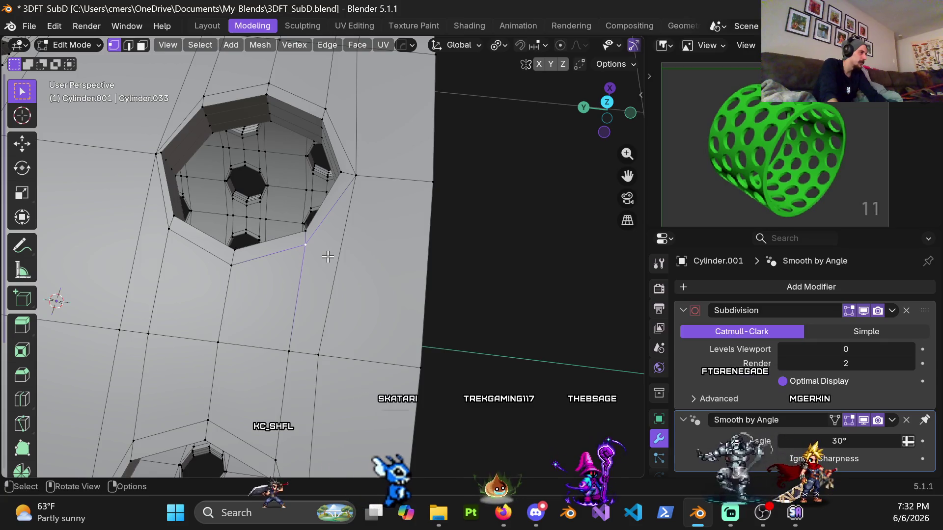
middle_click_drag(328, 256, 330, 288)
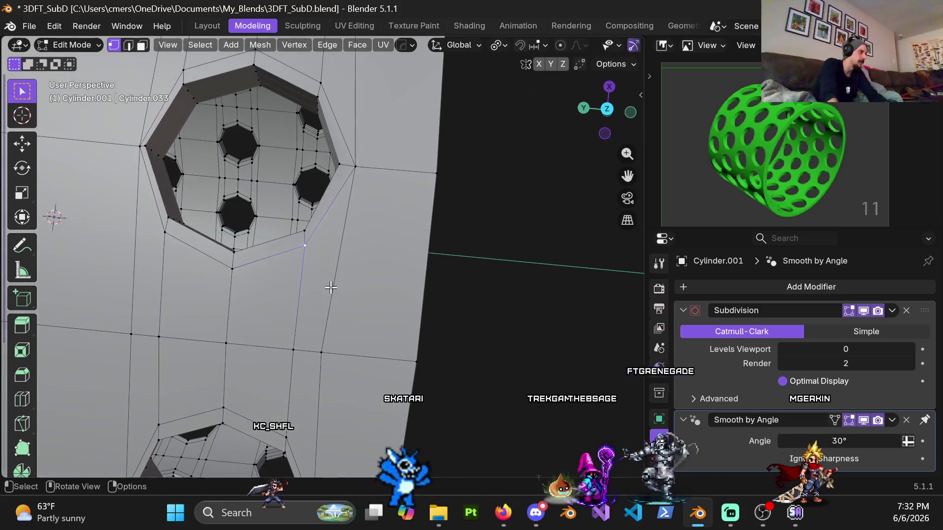
scroll(344, 262, "down", 4)
middle_click_drag(332, 256, 297, 242)
scroll(297, 241, "up", 5)
key("KP_7")
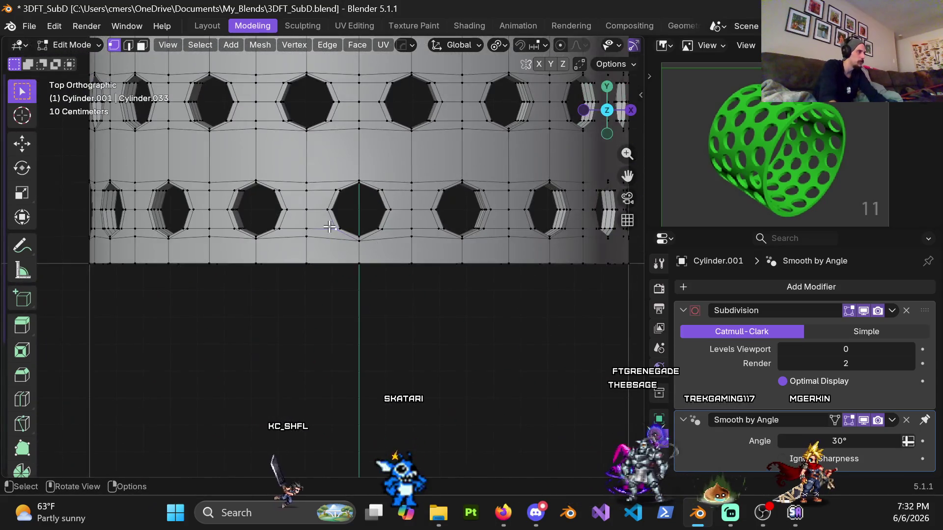
Step: Zoom in, move the outline vertex -0.01 m along Y, then select the next vertex below
scroll(329, 227, "up", 3)
scroll(368, 221, "up", 3)
scroll(365, 250, "up", 2)
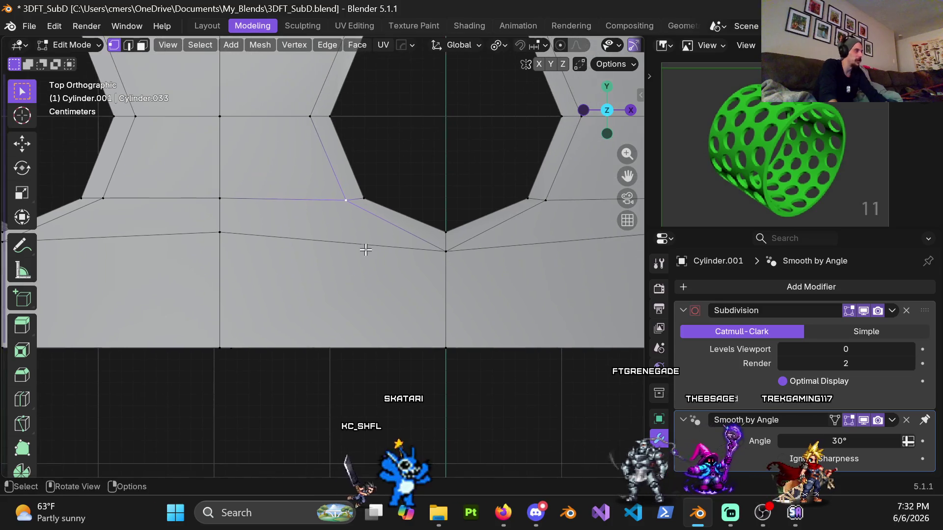
key("g")
key("y")
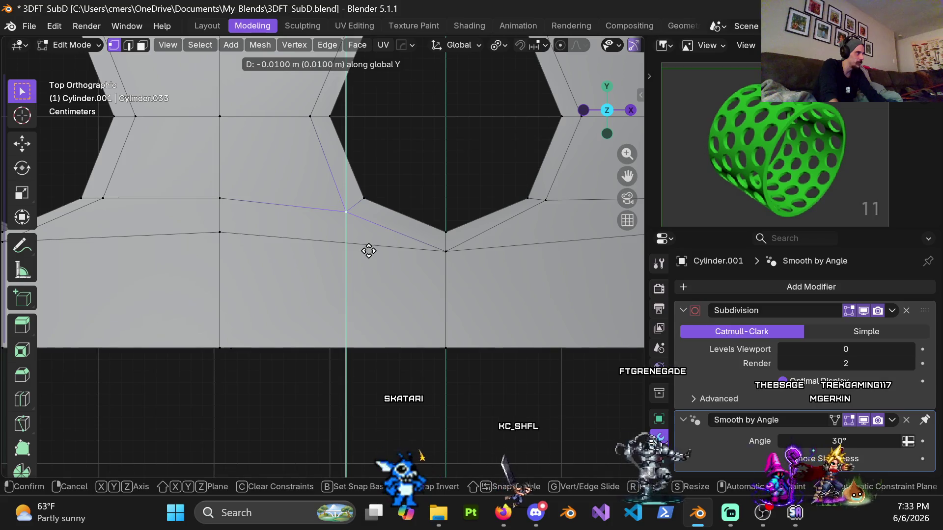
left_click(369, 250)
scroll(375, 258, "down", 3)
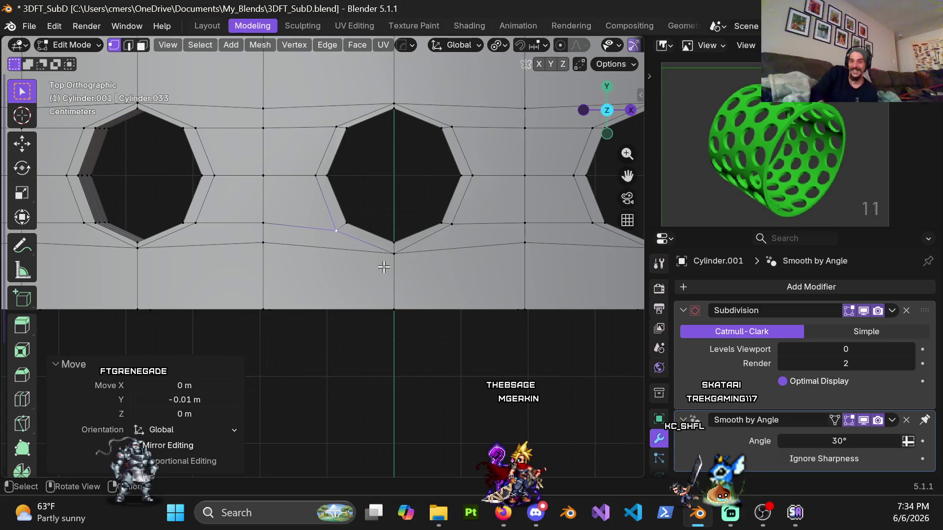
left_click(452, 225)
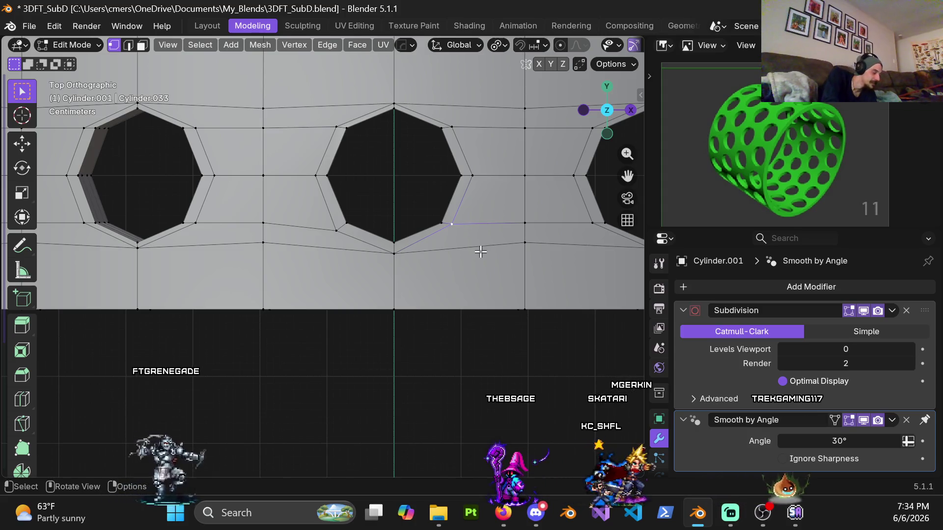
Step: Move the selected vertex below the hole 0.01 m down along Y
key("g")
key("y")
left_click(473, 264)
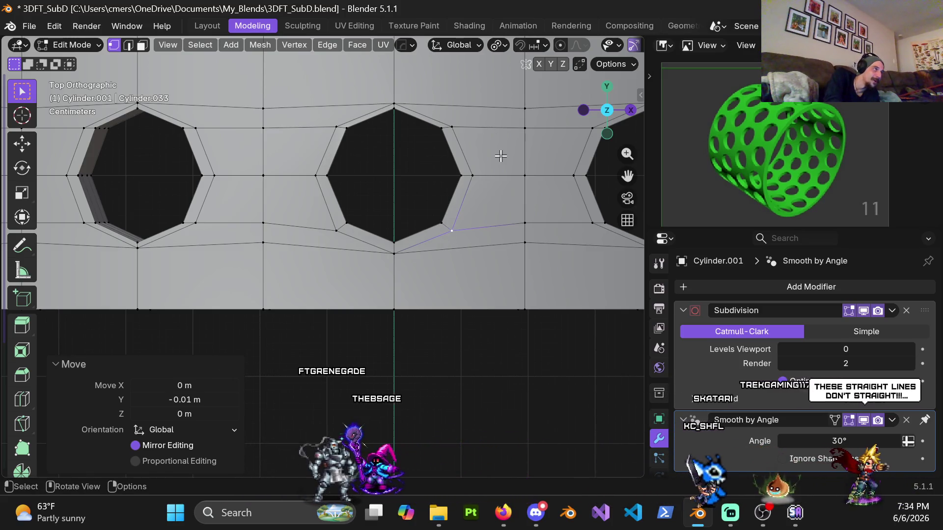
Step: Select a vertex above the hole and move it 0.01 m up along Y
middle_click_drag(426, 152, 418, 206, "shift")
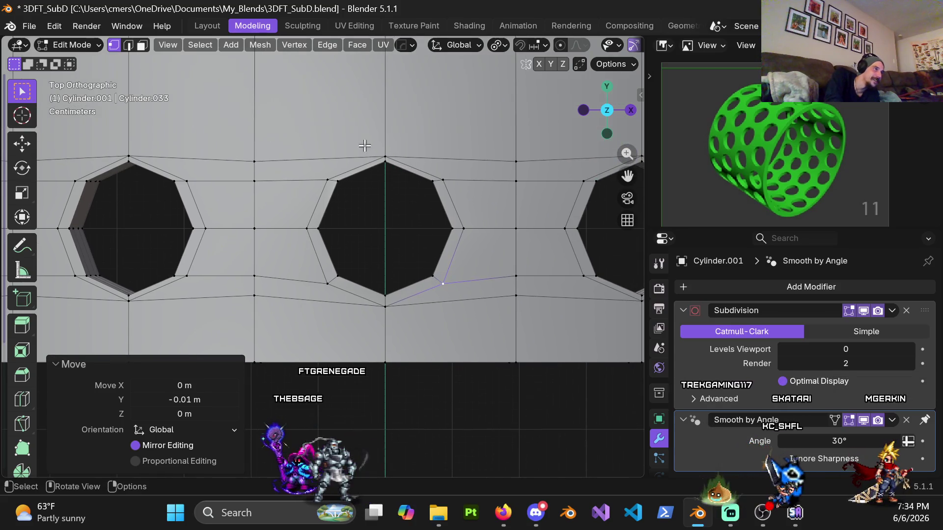
left_click(328, 178)
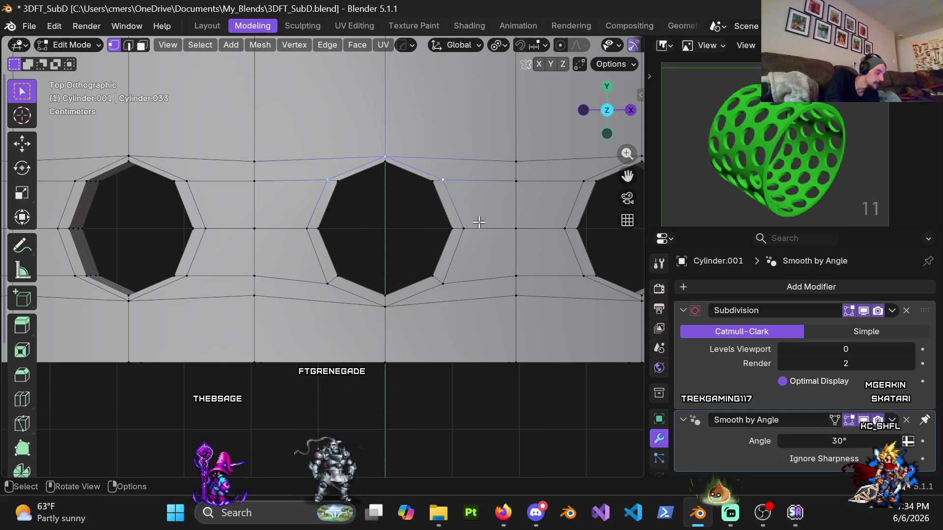
key("g")
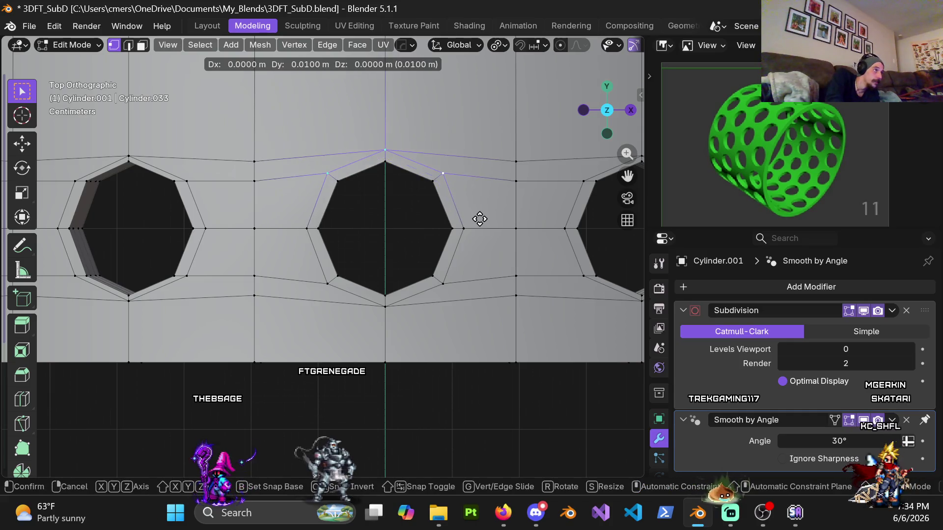
left_click(480, 219)
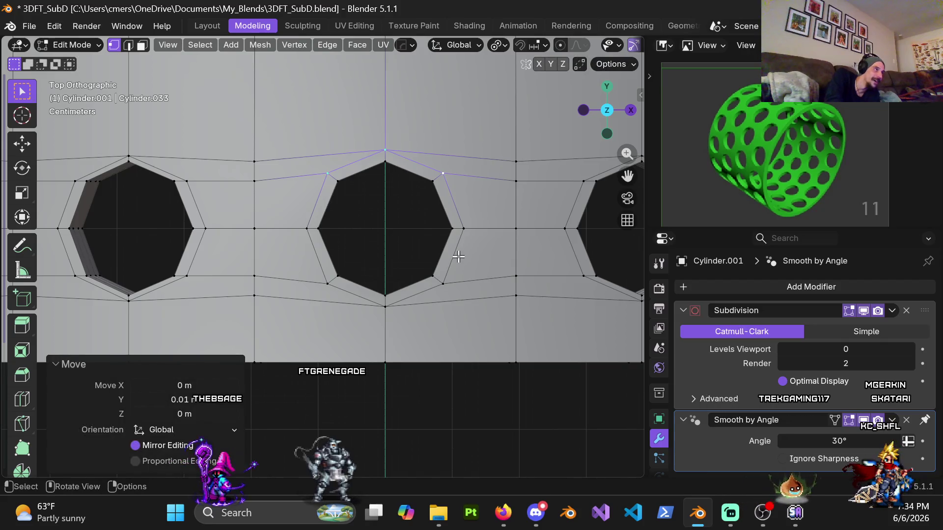
scroll(457, 284, "down", 3)
mouse_move(455, 296)
middle_mouse_down()
mouse_move(433, 193)
mouse_move(381, 388)
mouse_move(378, 316)
mouse_move(375, 398)
mouse_move(329, 230)
mouse_move(301, 326)
mouse_move(432, 295)
mouse_move(448, 273)
mouse_move(494, 280)
mouse_move(399, 309)
mouse_move(404, 343)
mouse_move(406, 289)
mouse_move(375, 148)
mouse_move(400, 131)
mouse_move(382, 259)
mouse_move(381, 188)
middle_mouse_up()
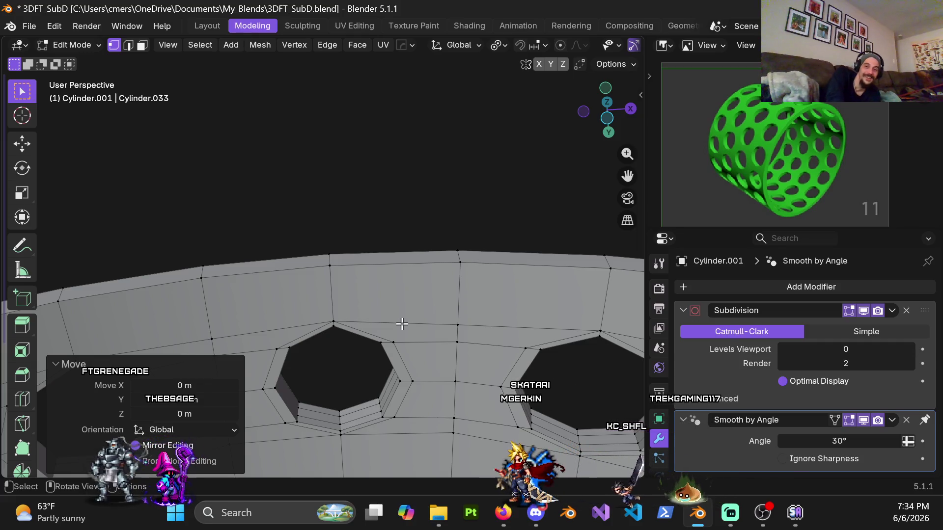
Step: Orbit around the holed cylinder, briefly selecting and deselecting a vertical edge loop
scroll(402, 322, "down", 3)
mouse_move(378, 341)
middle_mouse_down()
mouse_move(358, 236)
mouse_move(375, 270)
mouse_move(232, 194)
middle_mouse_up()
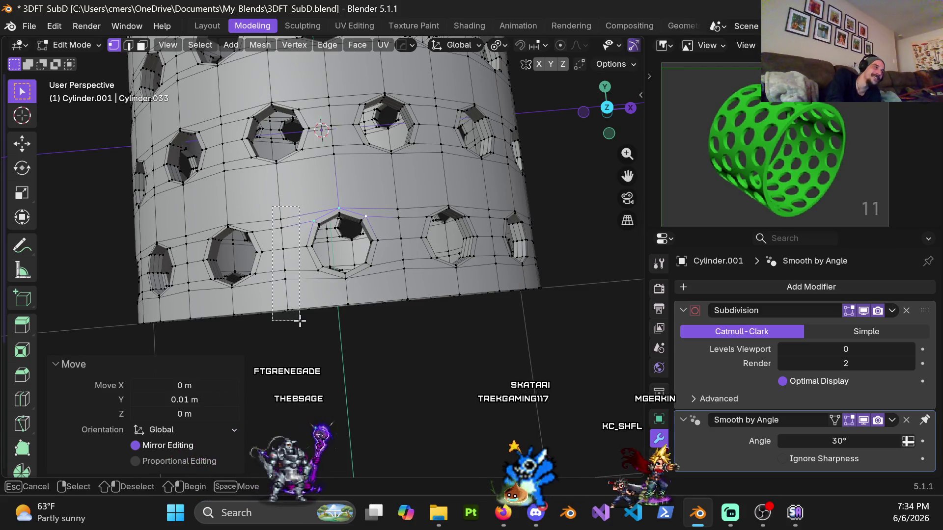
left_click(303, 295, "alt")
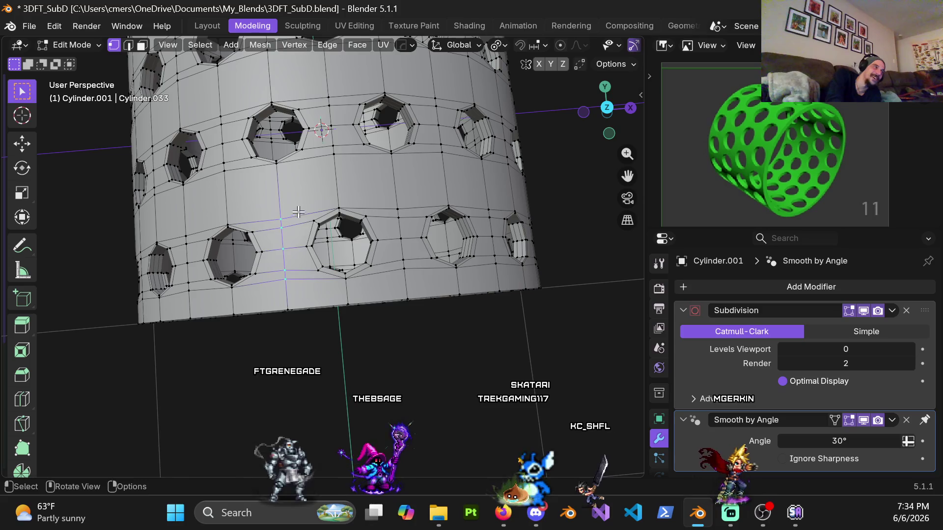
left_click(302, 291, "alt+shift")
scroll(352, 292, "down", 5)
mouse_move(352, 292)
middle_mouse_down()
mouse_move(417, 213)
mouse_move(415, 336)
middle_mouse_up()
scroll(380, 250, "up", 6)
scroll(444, 316, "down", 2)
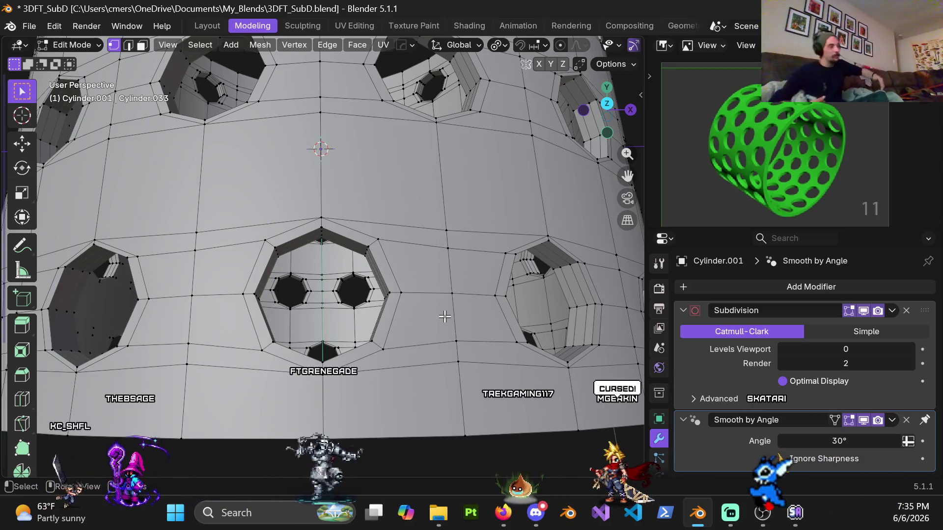
Step: Switch to Face select mode and select the face beside a hole
key("3")
mouse_move(438, 319)
middle_mouse_down()
mouse_move(344, 304)
mouse_move(326, 270)
mouse_move(339, 250)
middle_mouse_up()
left_click(324, 295)
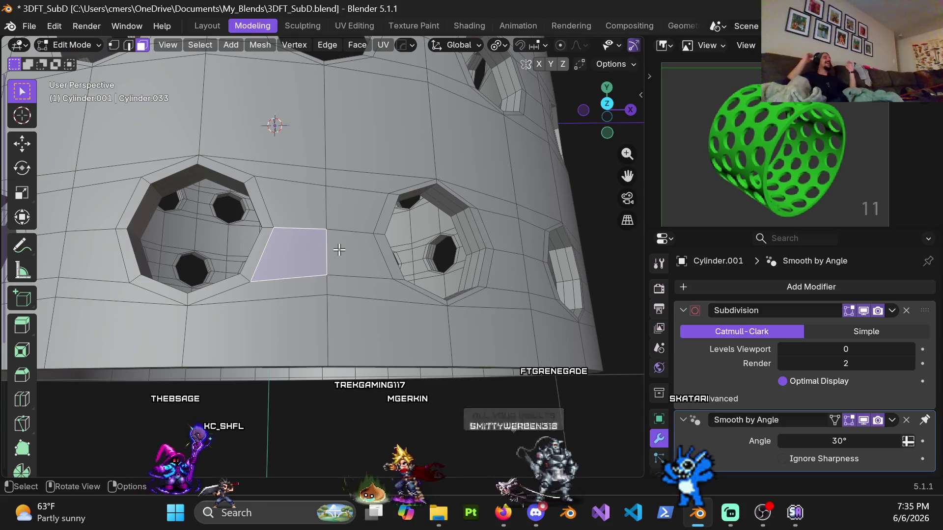
left_click(314, 302)
left_click(310, 287)
middle_click_drag(301, 286, 380, 242, "shift")
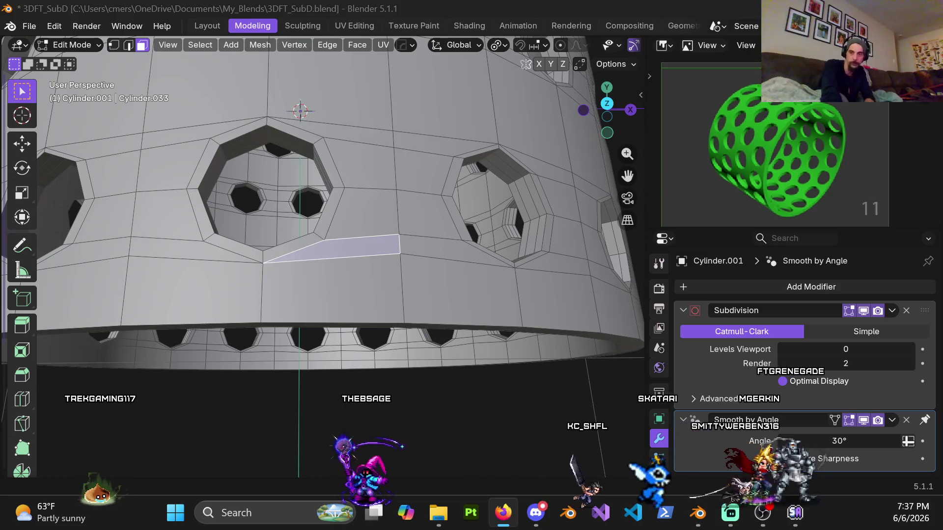
key("alt+Tab")
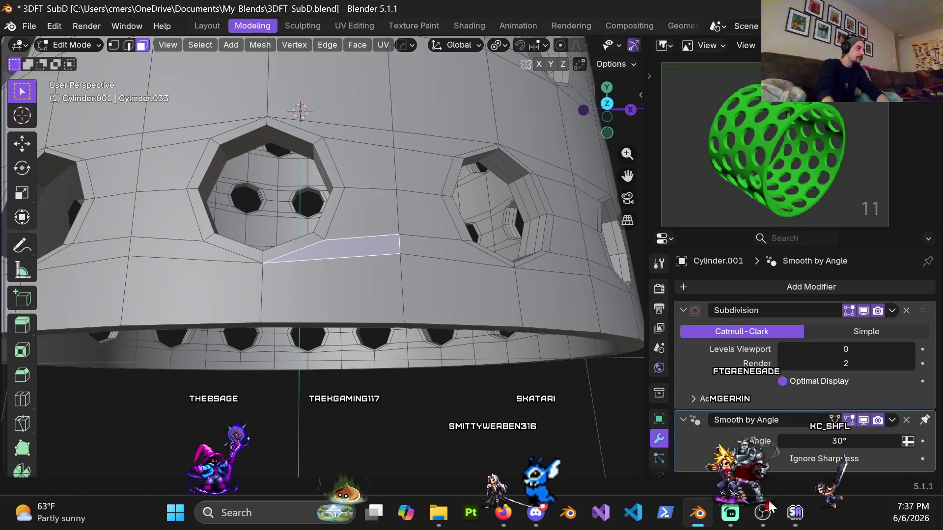
Step: Orbit around the holed shell to look down on the cylinder
mouse_move(447, 194)
middle_mouse_down()
mouse_move(459, 172)
mouse_move(377, 228)
middle_mouse_up()
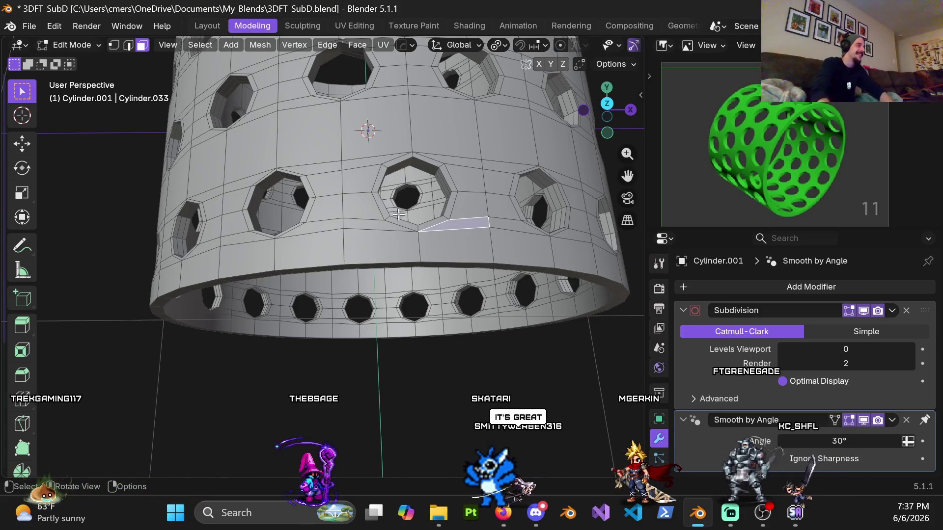
mouse_move(506, 230)
middle_mouse_down()
mouse_move(424, 245)
mouse_move(424, 292)
middle_mouse_up()
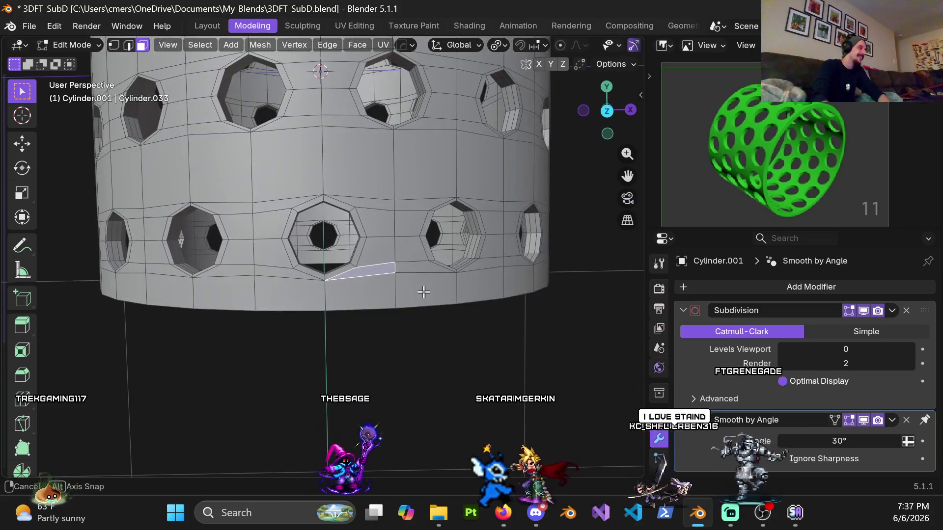
mouse_move(398, 252)
middle_mouse_down()
mouse_move(381, 224)
mouse_move(322, 190)
mouse_move(456, 167)
mouse_move(346, 164)
middle_mouse_up()
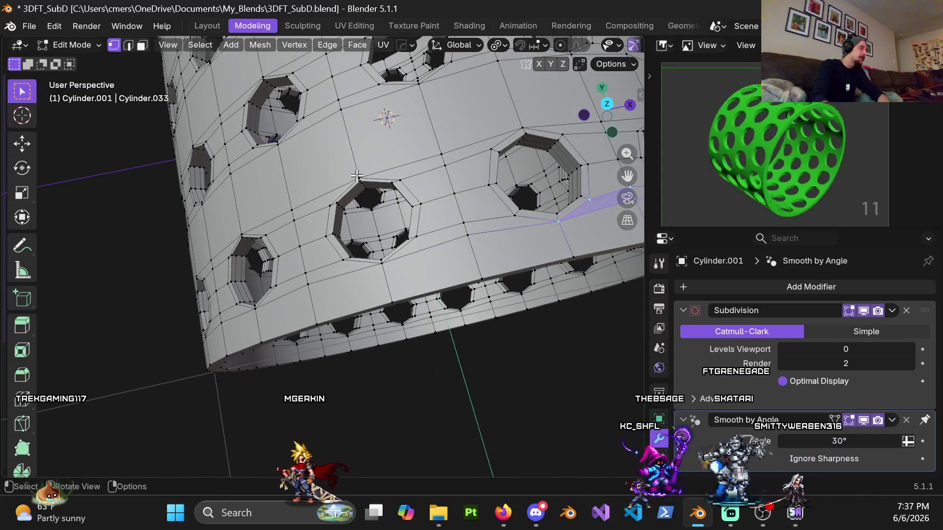
middle_click_drag(327, 201, 375, 185)
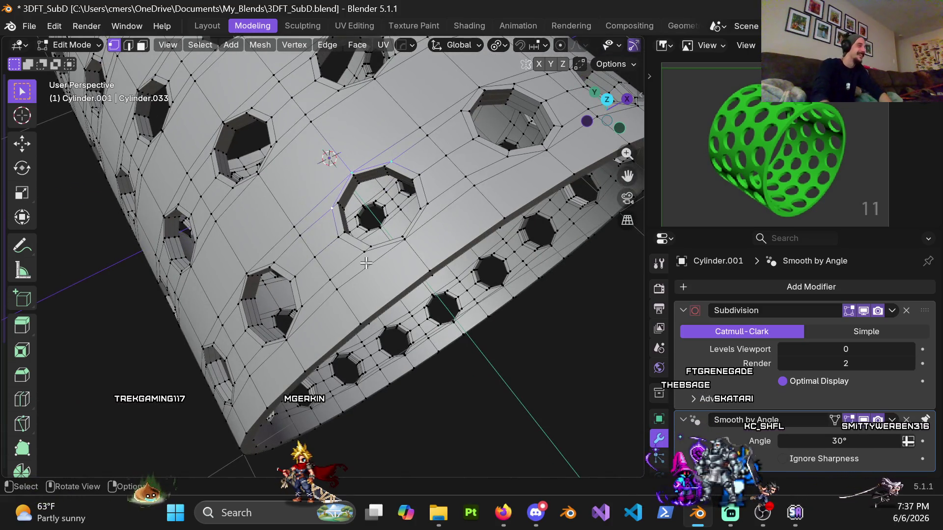
middle_click_drag(444, 230, 458, 222)
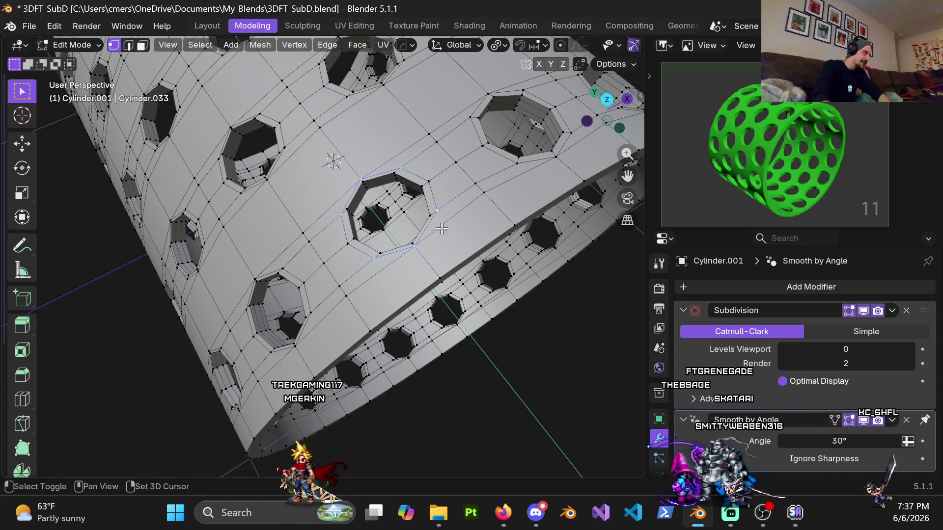
Step: Try scaling the hole loop along Y, cancel it, and switch to Top Orthographic view
key("s")
key("y")
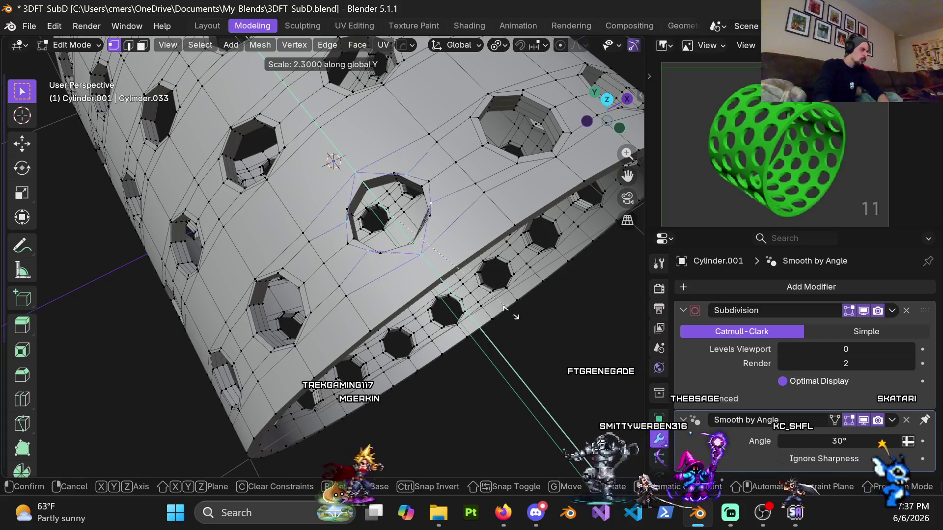
right_click(524, 323)
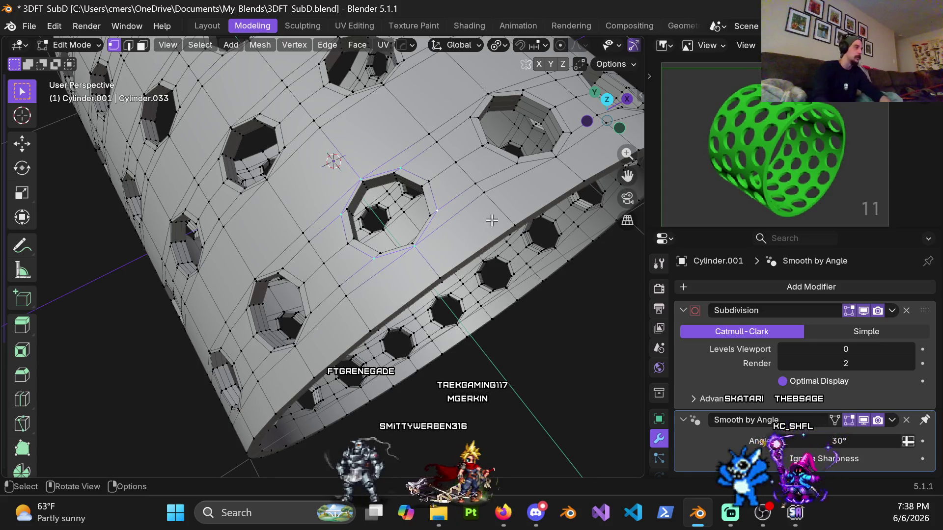
middle_click_drag(471, 236, 429, 215)
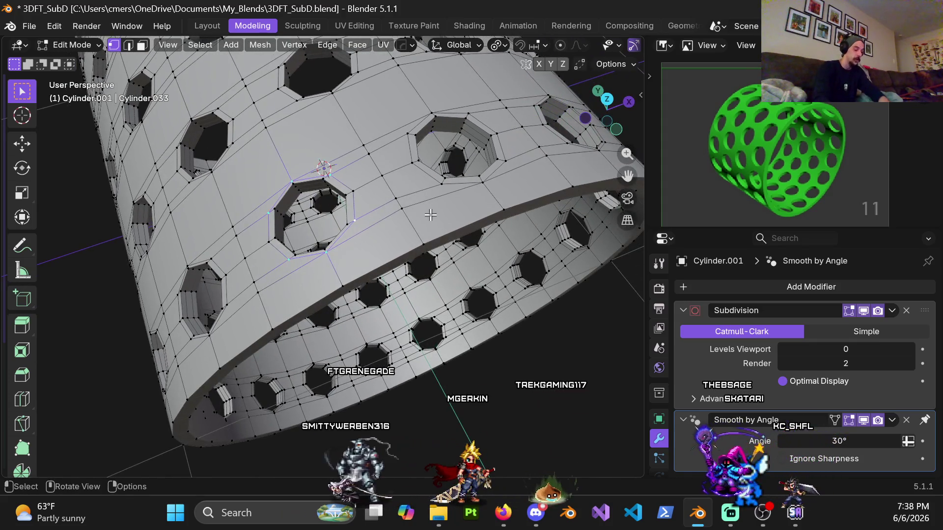
key("KP_7")
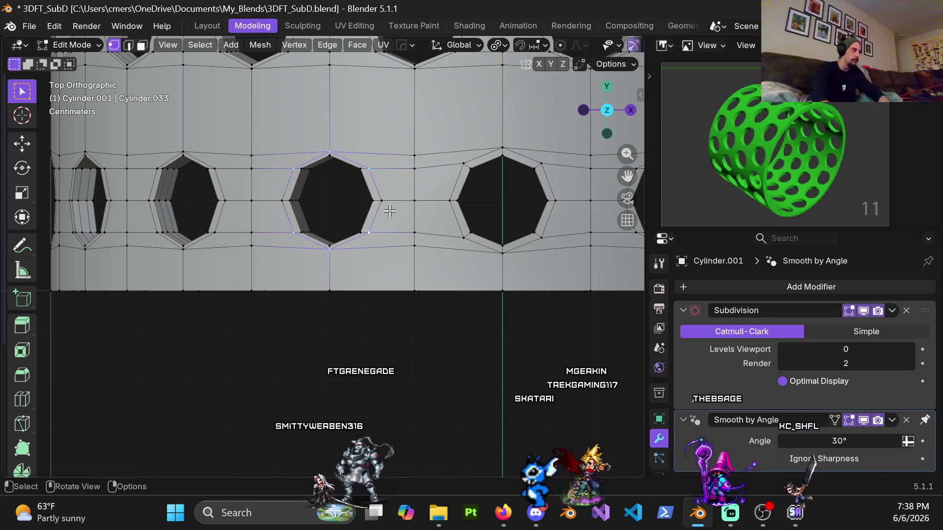
Step: In top view, centre the middle hole and move its outer loop's top vertex 0.01 m up along Y
scroll(437, 171, "up", 5)
middle_click_drag(447, 200, 446, 154)
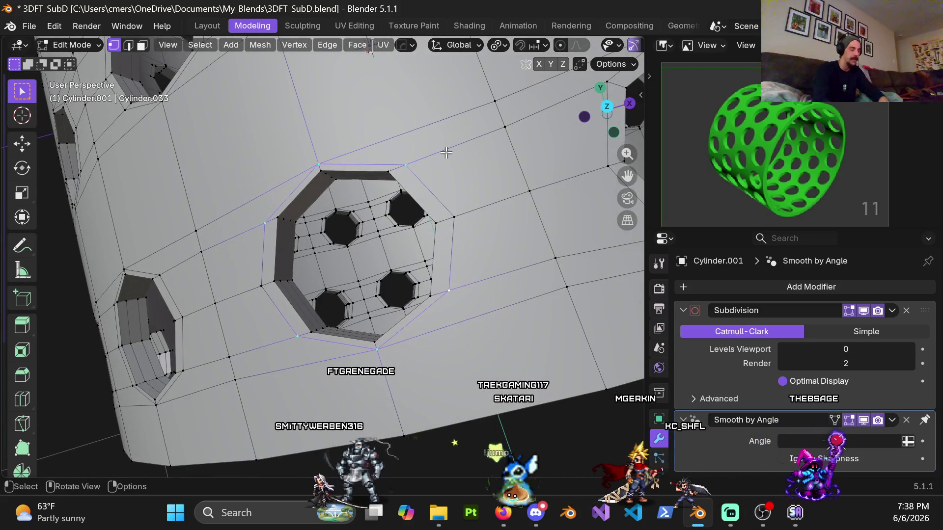
key("KP_7")
scroll(447, 180, "down", 3)
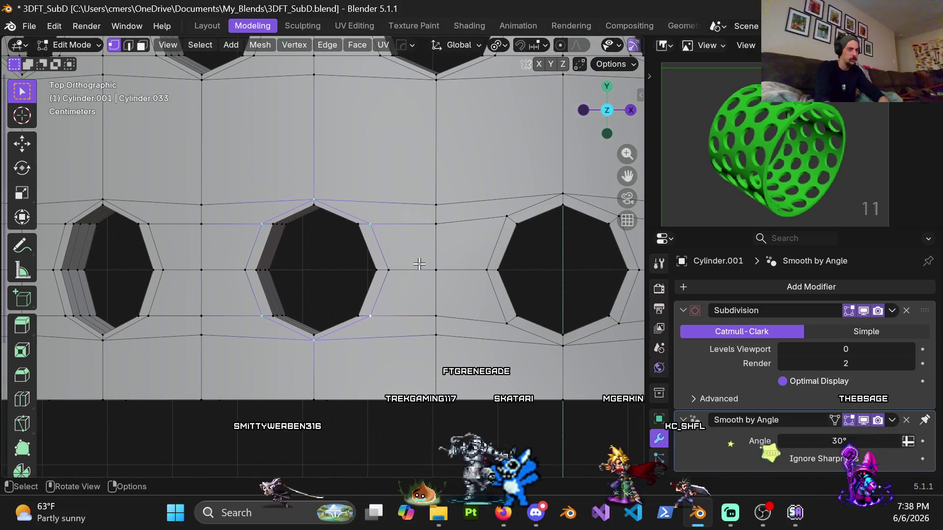
middle_click_drag(415, 263, 447, 249, "shift")
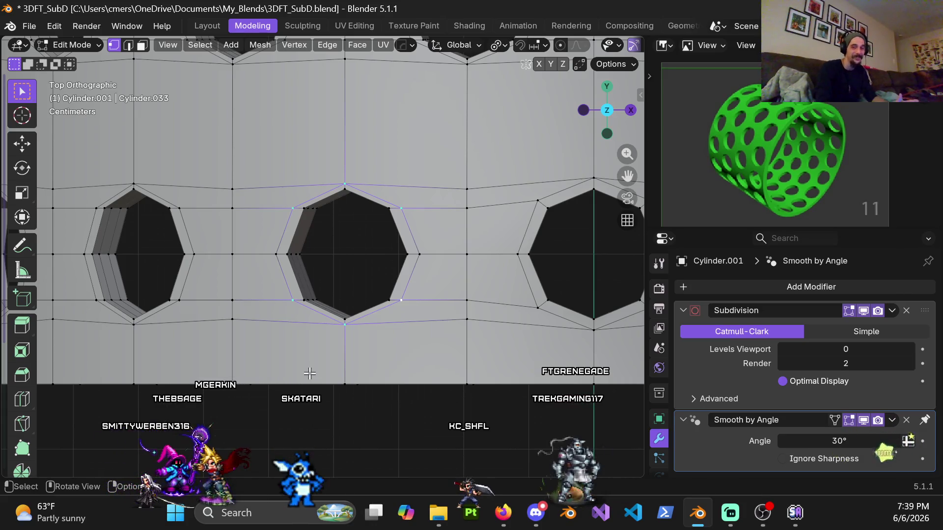
left_click(320, 191)
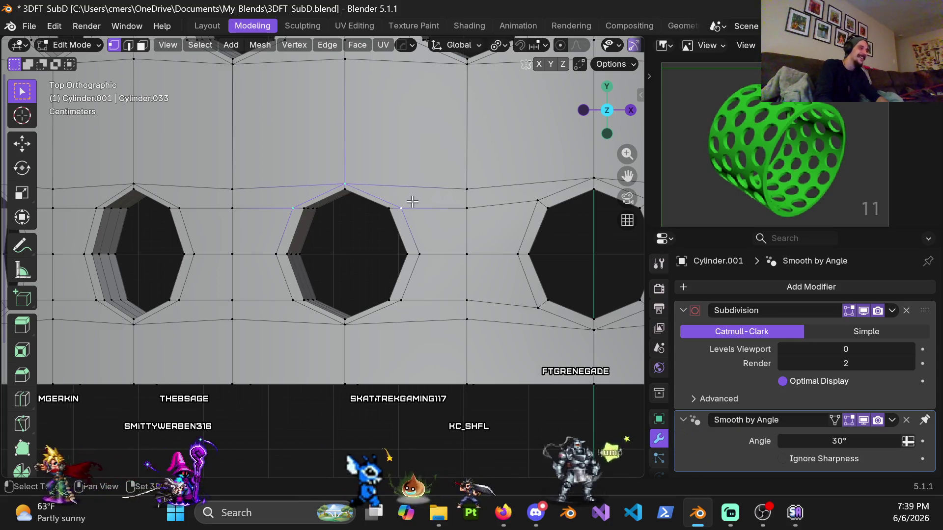
key("g")
key("y")
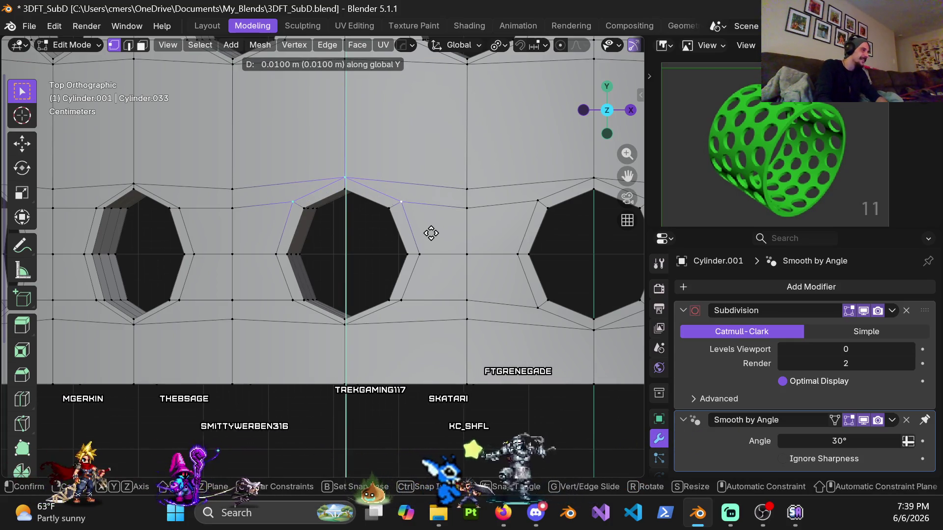
left_click(432, 233)
Step: Move the outer loop's bottom vertex 0.01 m down along Y and orbit back to perspective
left_click(337, 319)
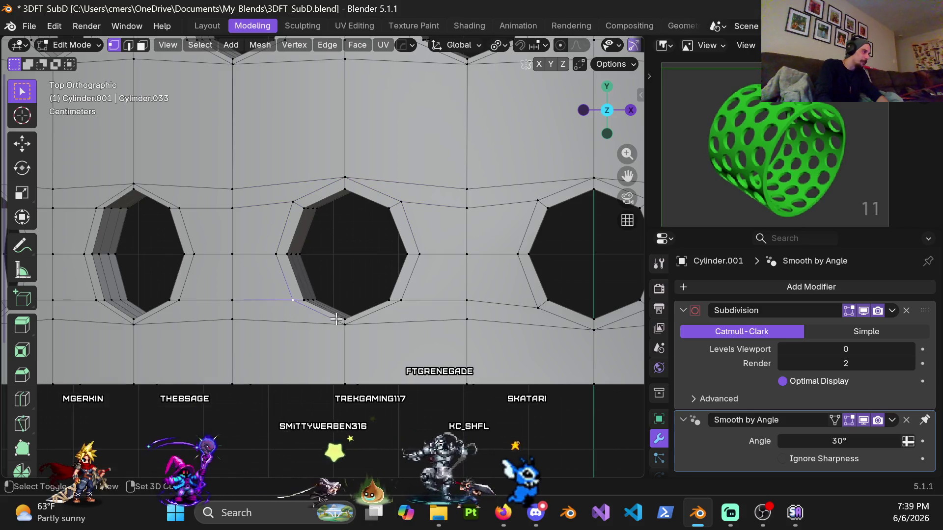
key("g")
key("y")
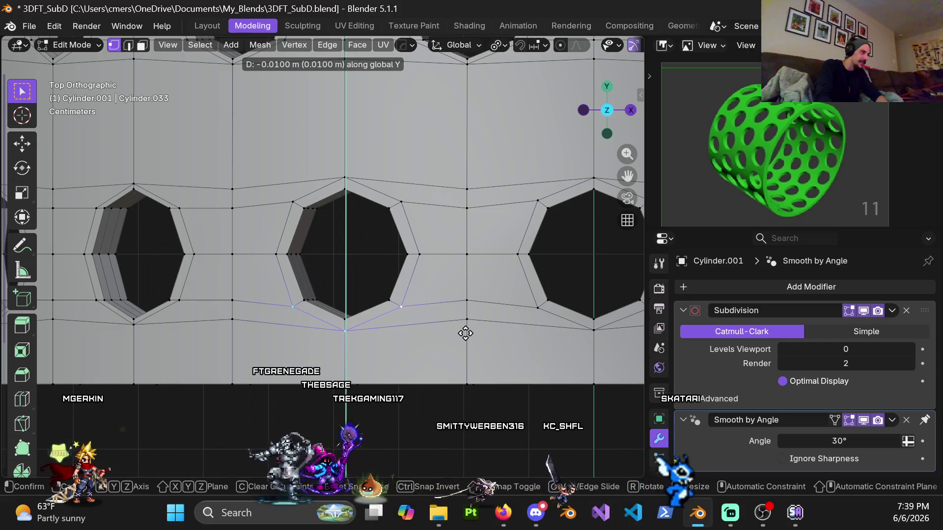
left_click(465, 333)
scroll(373, 240, "down", 3)
mouse_move(378, 237)
middle_mouse_down()
mouse_move(414, 236)
mouse_move(412, 105)
middle_mouse_up()
key("ctrl+z")
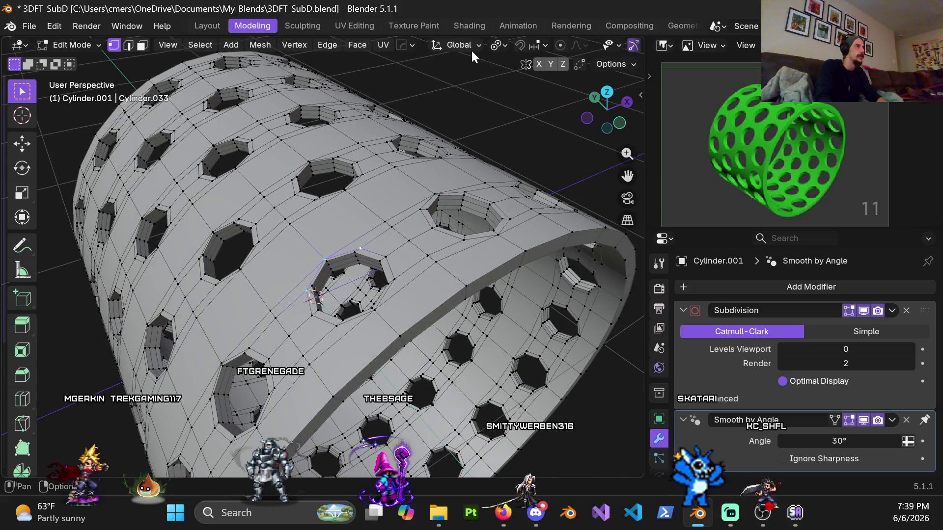
Step: Set the Transform Orientation to Normal, after briefly trying View
left_click(472, 49)
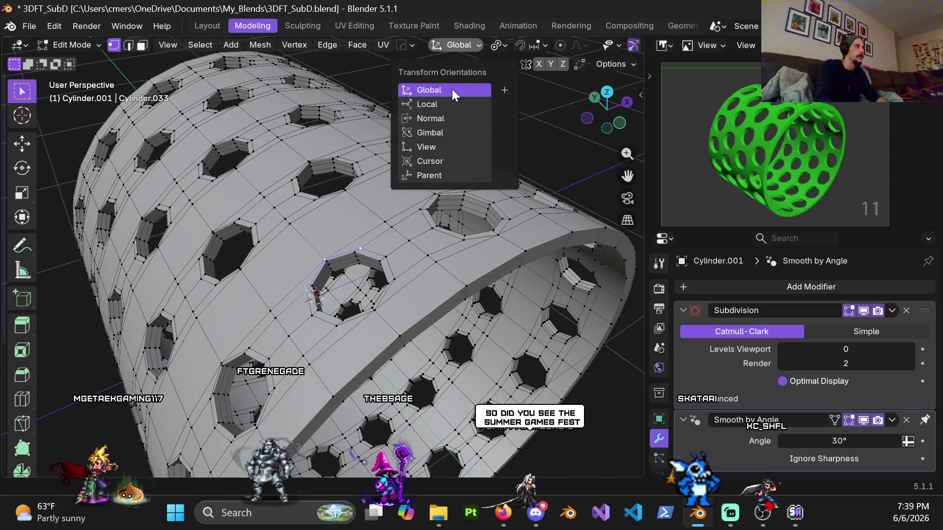
left_click(444, 150)
left_click(502, 42)
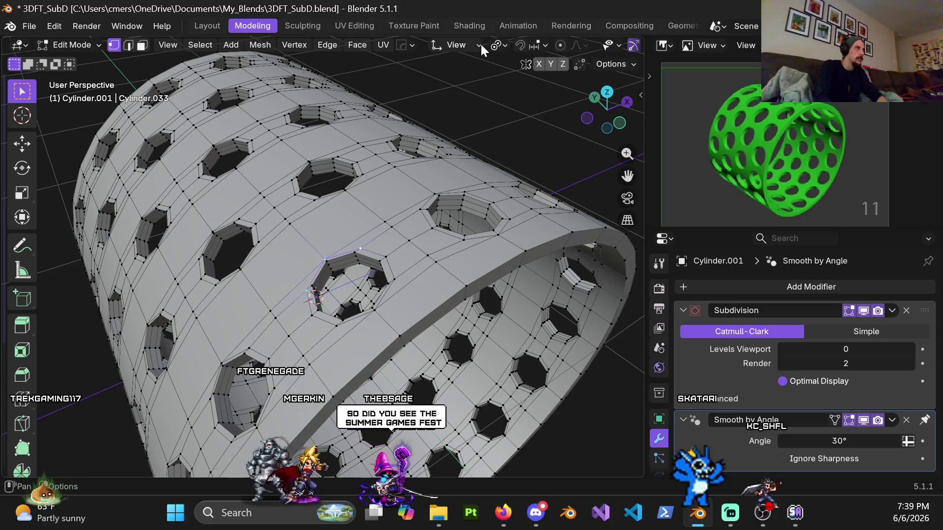
left_click(482, 45)
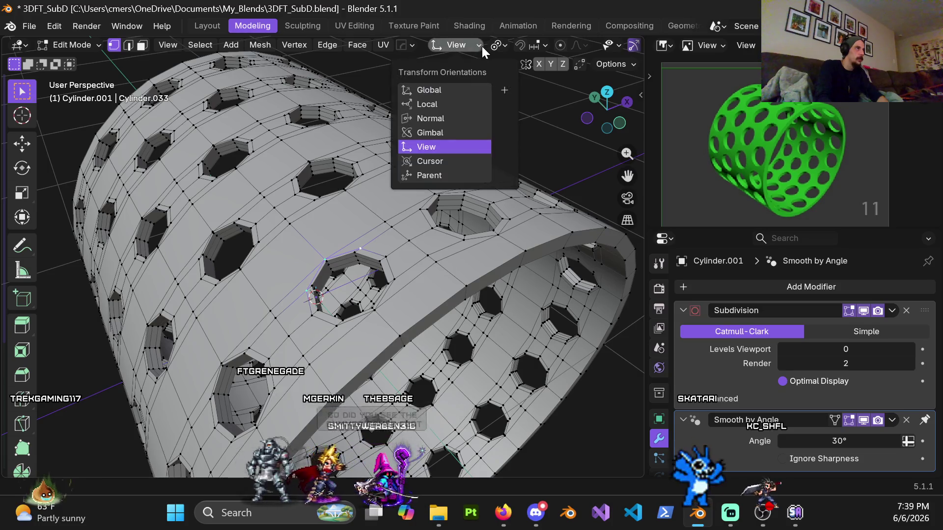
left_click(438, 118)
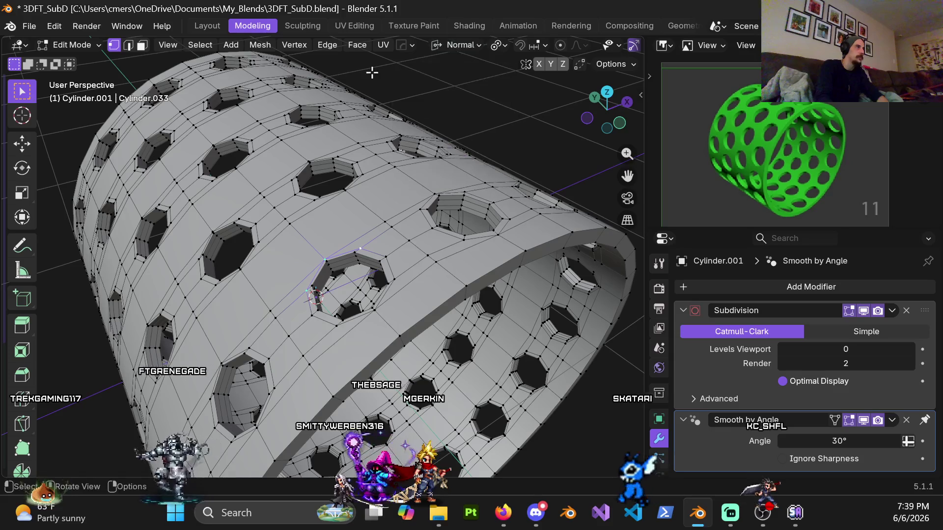
Step: Zoom and orbit toward the edited hole, then bring Discord in front of Blender
scroll(343, 149, "up", 3)
middle_click_drag(343, 150, 378, 212)
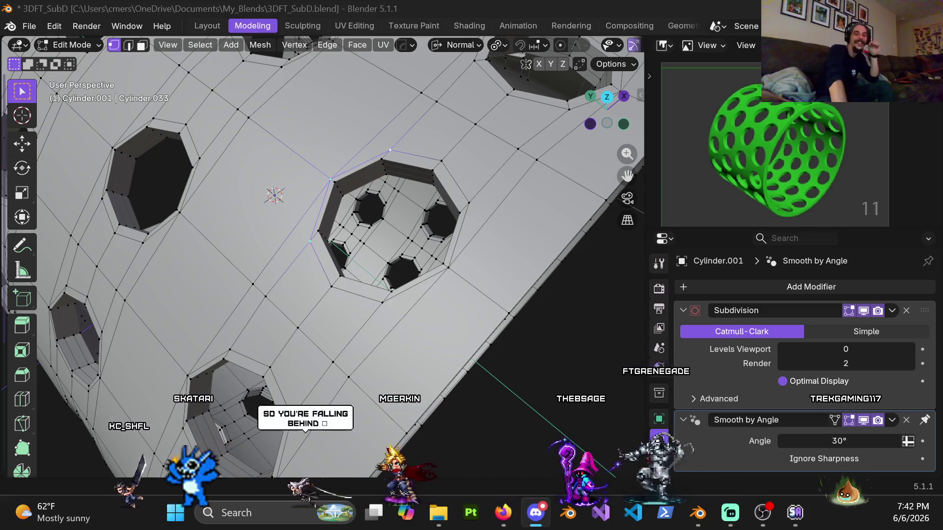
mouse_move(942, 290)
left_mouse_down()
mouse_move(773, 161)
mouse_move(661, 100)
mouse_move(611, 6)
left_mouse_up()
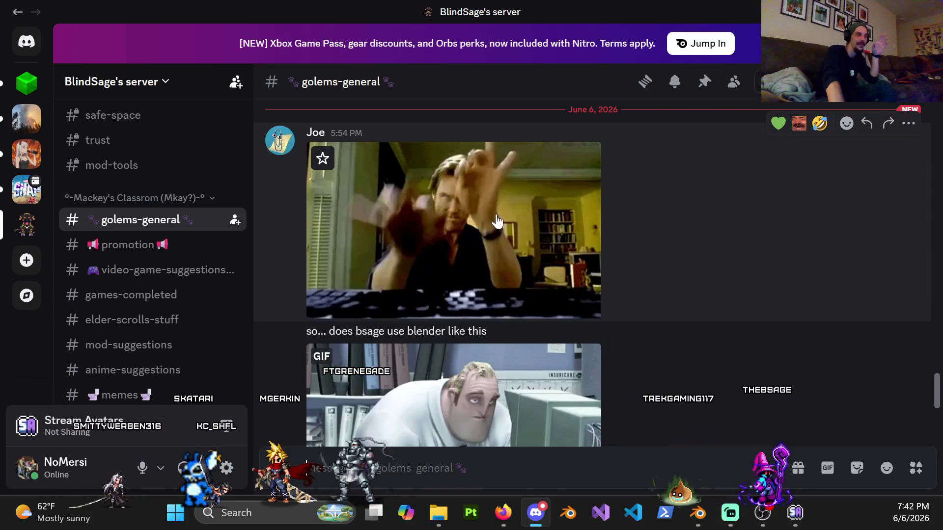
Step: Scroll through the golems-general GIF replies in Discord, then dismiss it to return to Blender
scroll(525, 261, "down", 3)
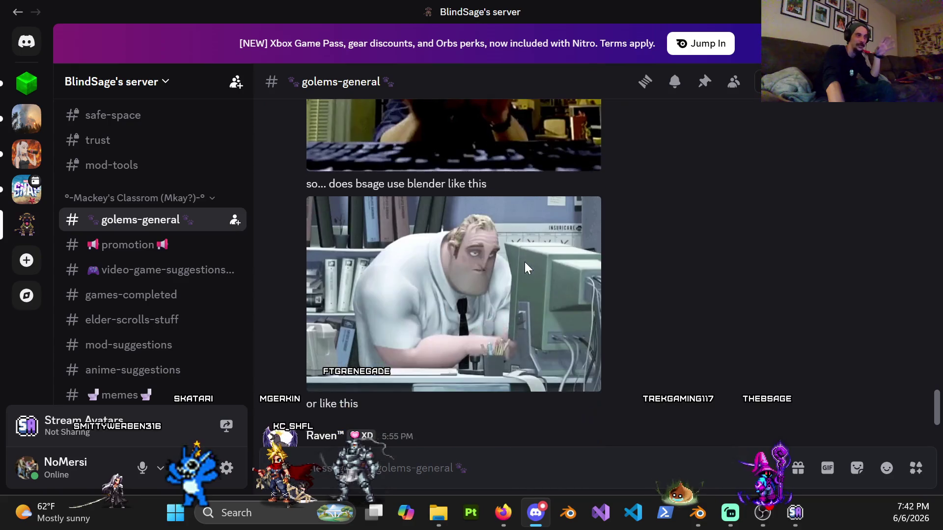
scroll(539, 285, "up", 2)
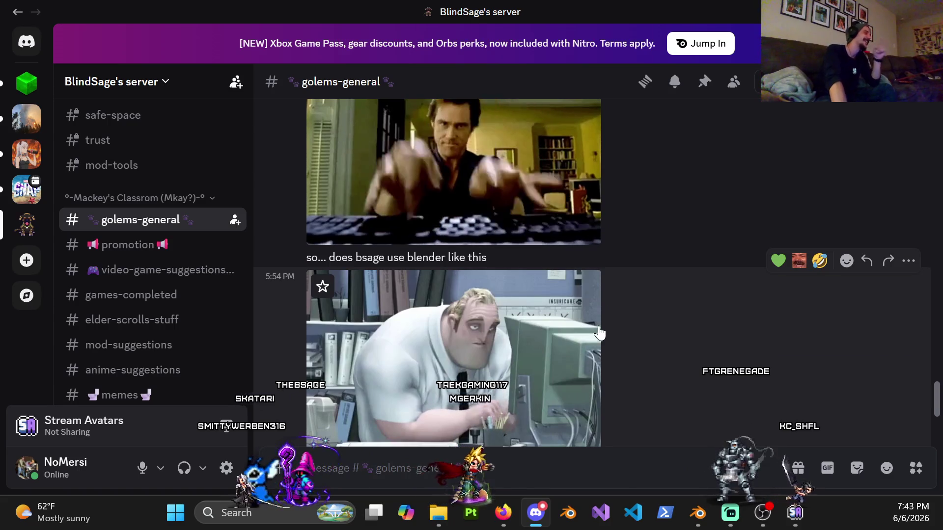
left_click(901, 12)
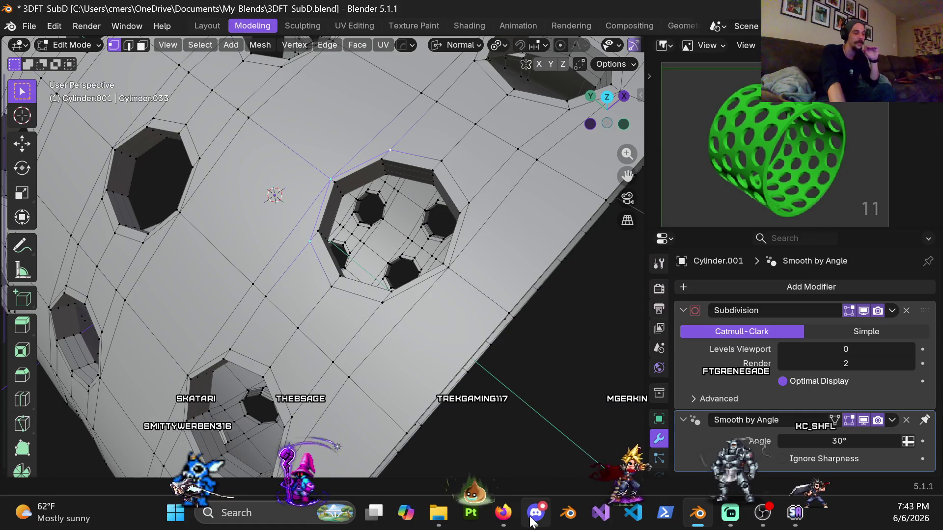
Step: Bring up Discord from the taskbar, then minimize it to return to the holed cylinder in Blender
left_click(533, 521)
left_click(902, 11)
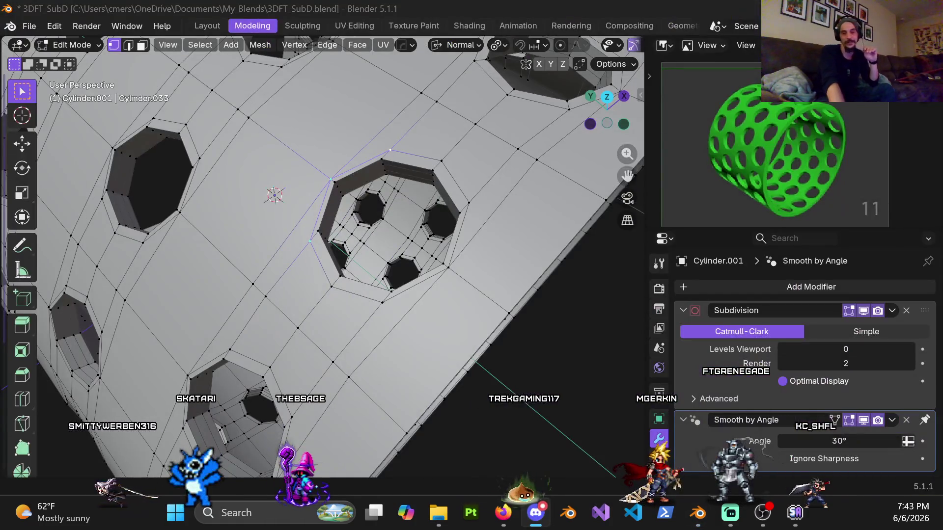
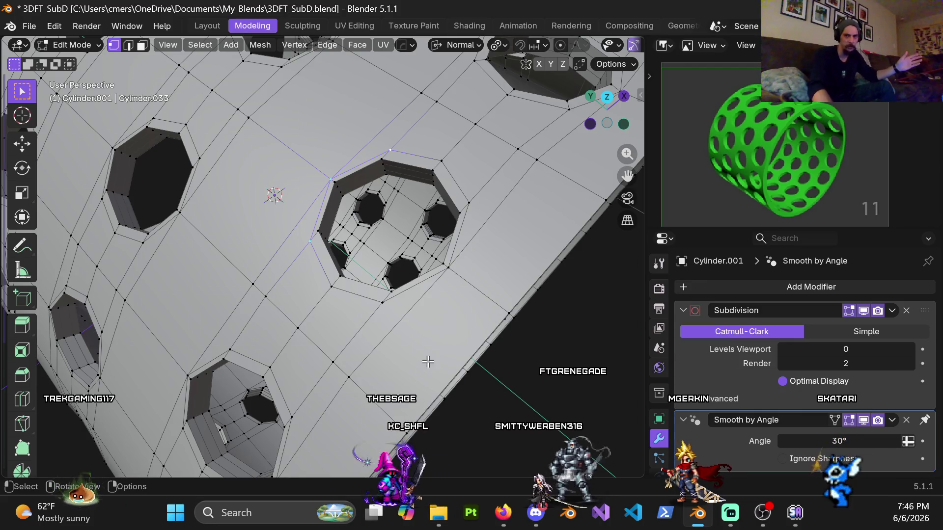
Step: Zoom out to show the whole perforated cylinder and switch it to Object Mode
middle_click_drag(431, 321, 512, 262)
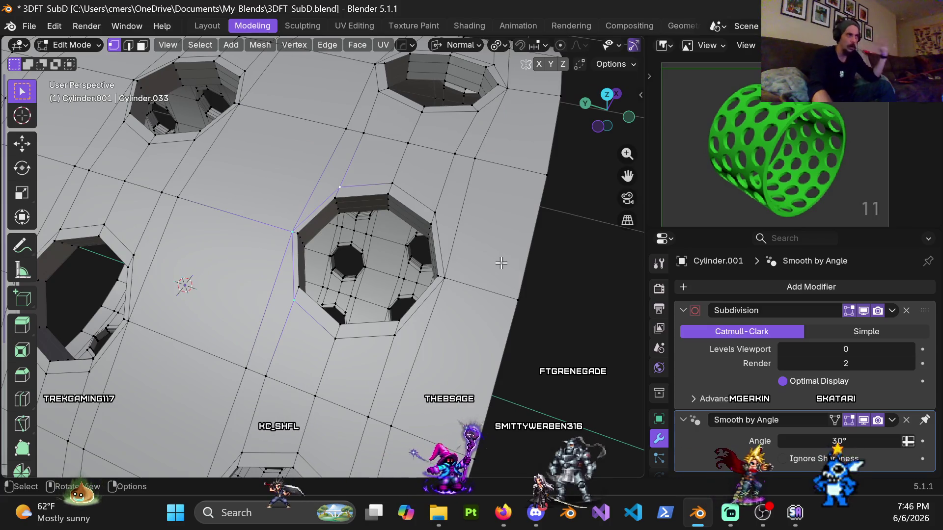
scroll(484, 283, "down", 5)
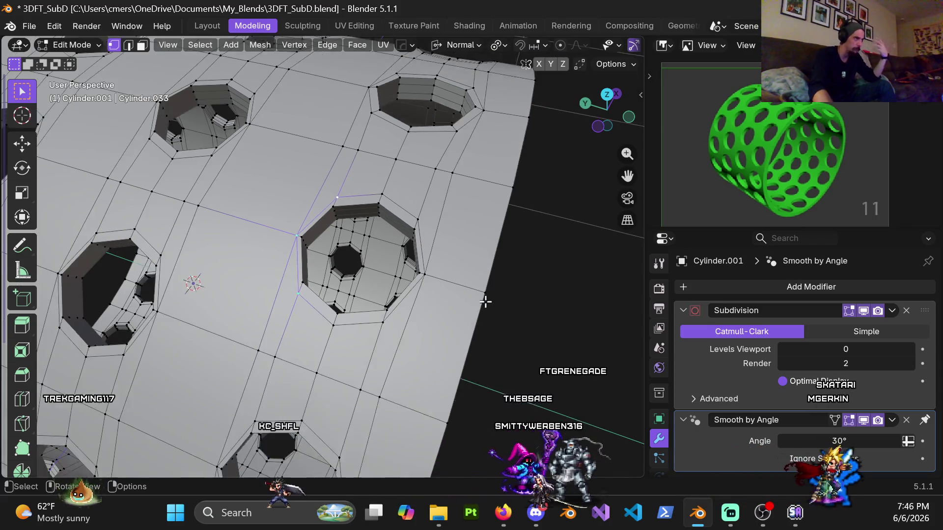
key("ctrl+Tab")
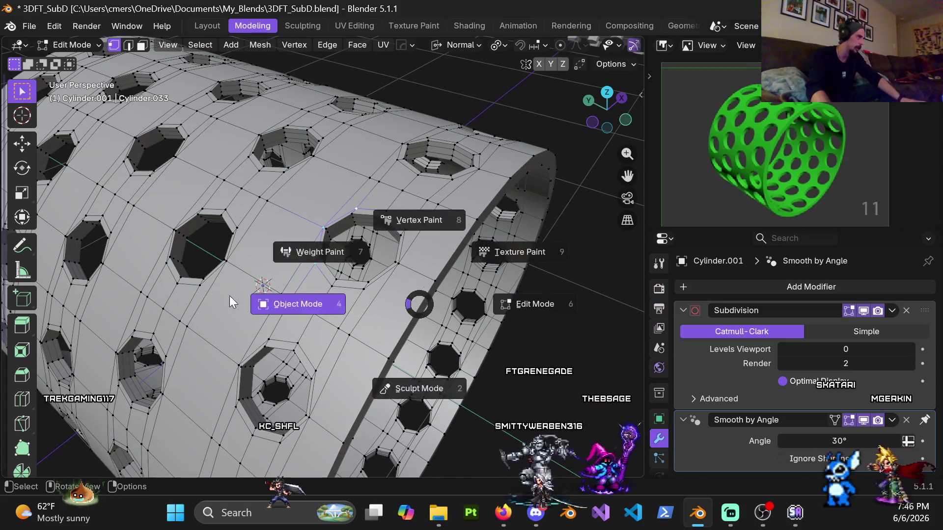
left_click(229, 296)
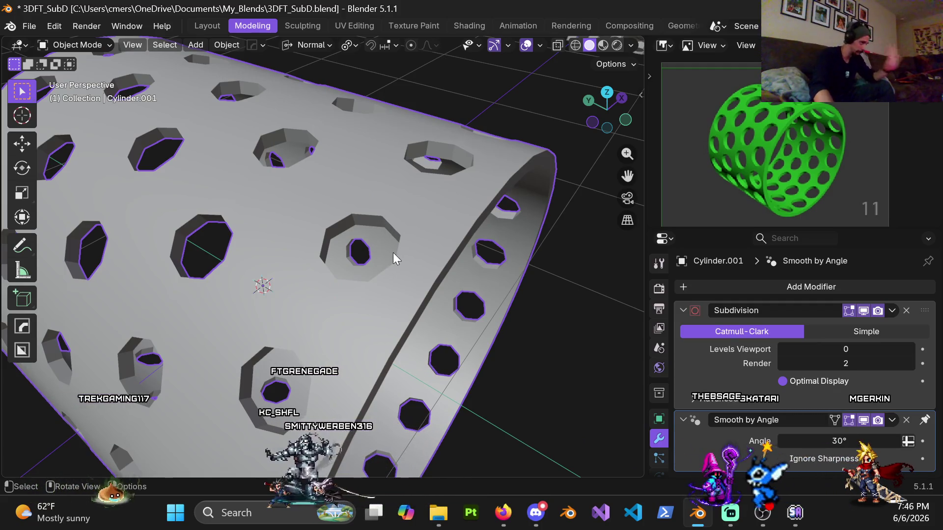
middle_click_drag(408, 226, 408, 222)
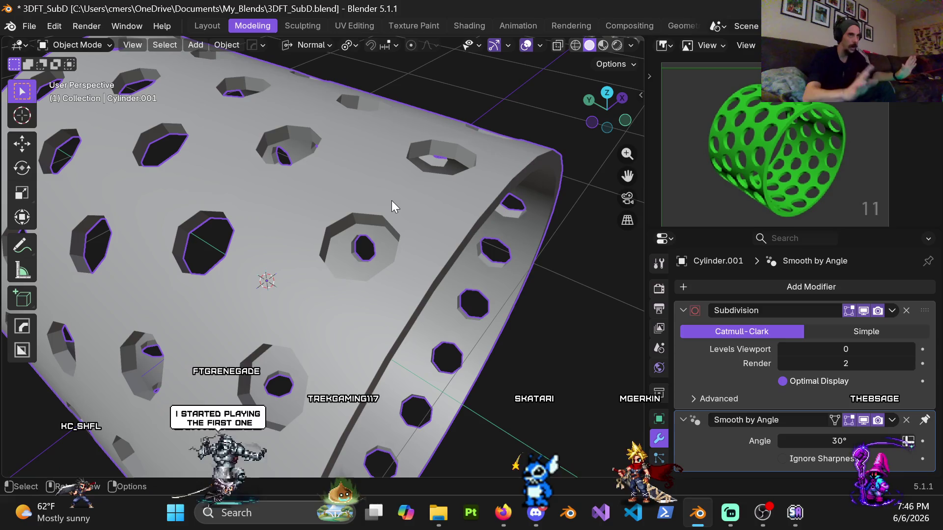
mouse_move(391, 207)
middle_mouse_down()
mouse_move(417, 253)
mouse_move(405, 236)
middle_mouse_up()
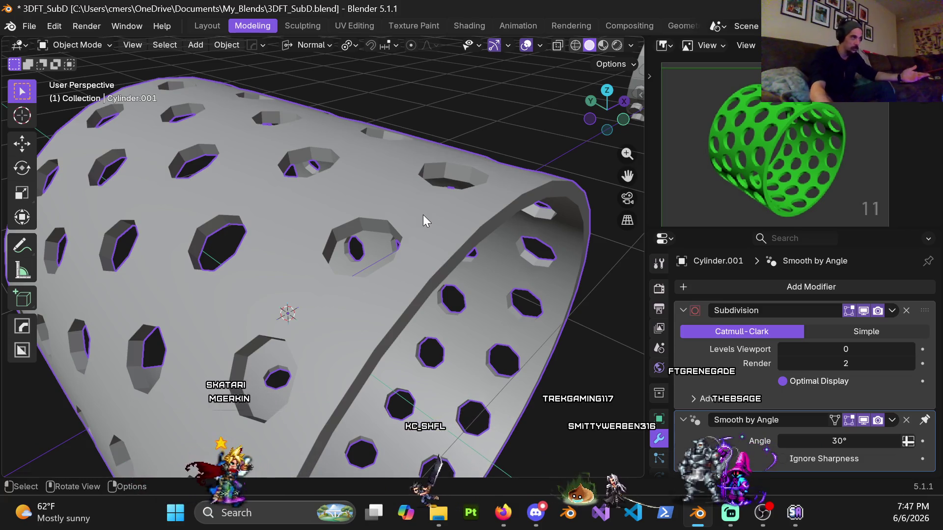
middle_click_drag(411, 233, 395, 227)
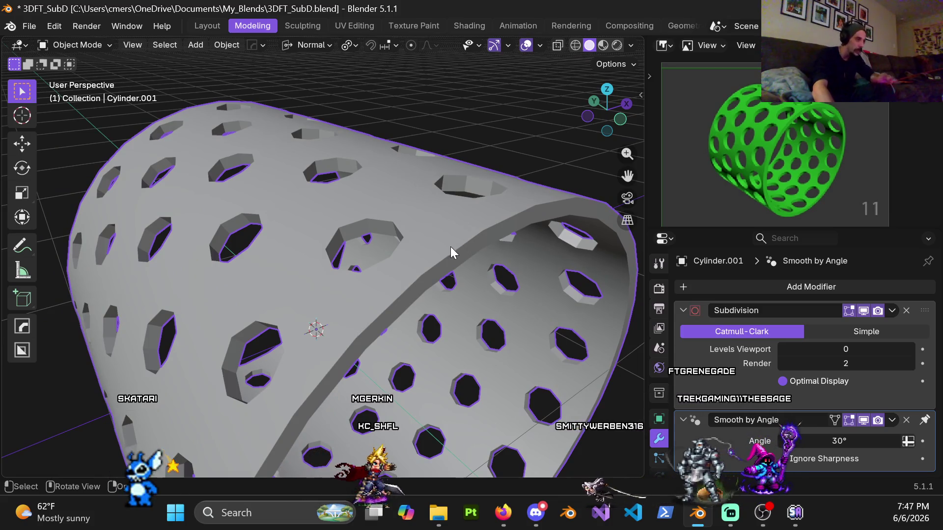
middle_click_drag(414, 259, 407, 255)
key("ctrl+Tab")
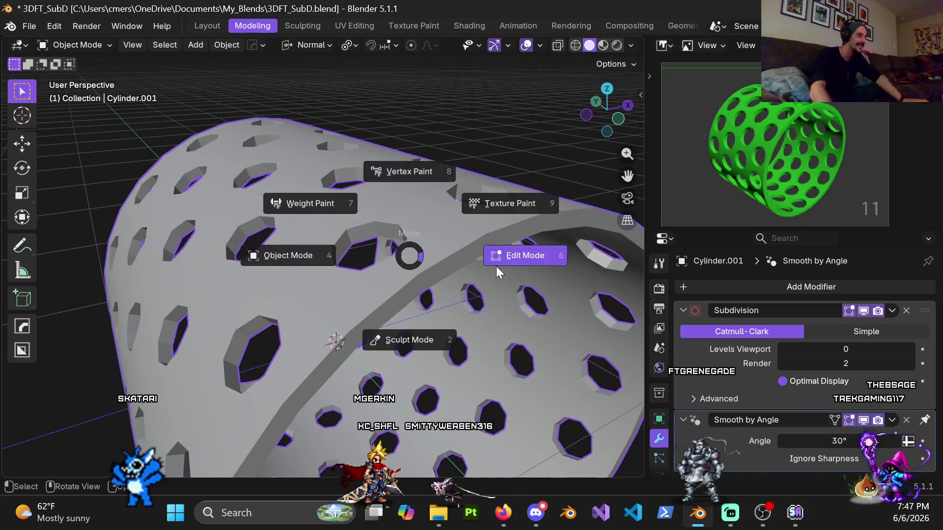
Step: Switch the cylinder to Edit Mode, then zoom, orbit and pan close to one octagonal hole
left_click(459, 255)
scroll(452, 212, "up", 3)
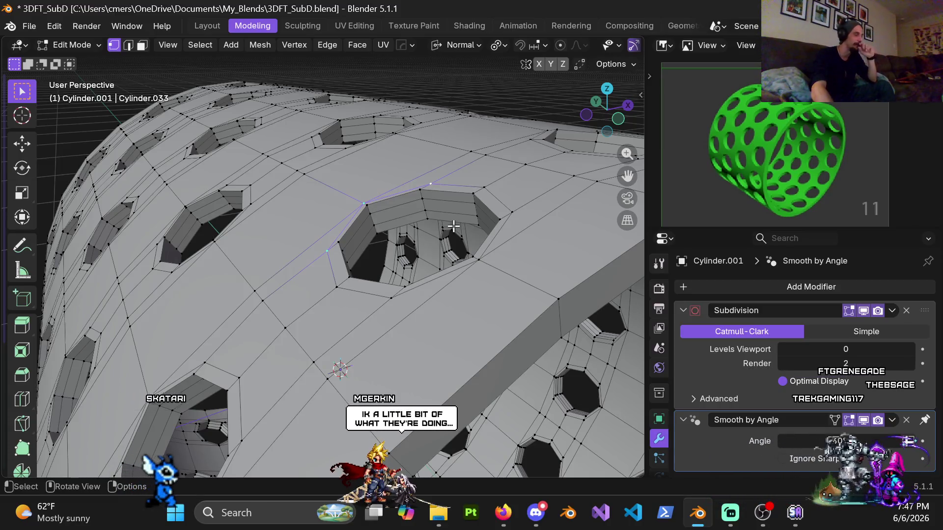
middle_click_drag(438, 215, 491, 209)
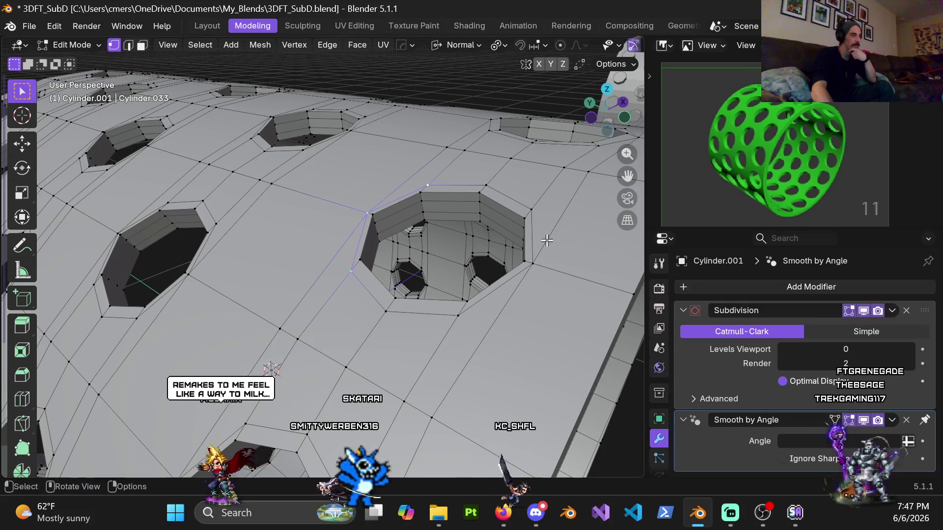
middle_click_drag(549, 229, 553, 246)
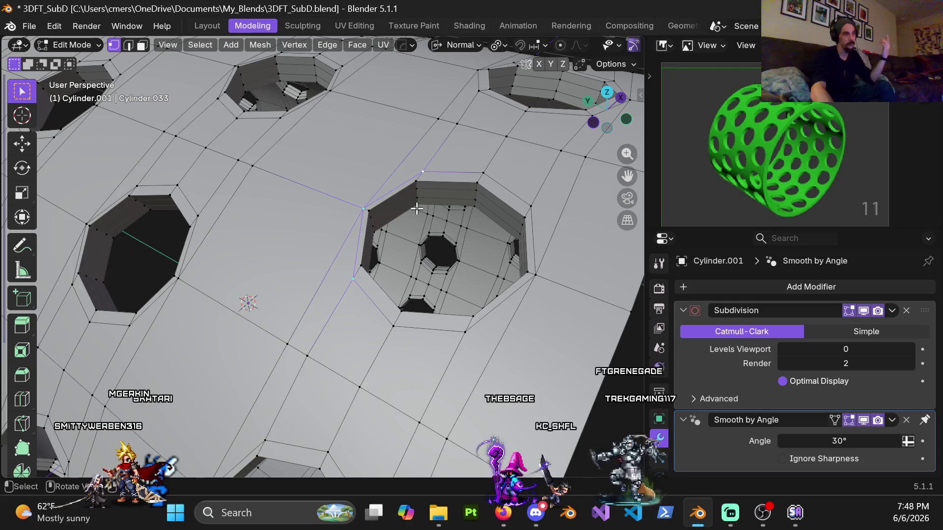
mouse_move(400, 173)
middle_mouse_down()
mouse_move(430, 212)
mouse_move(377, 240)
middle_mouse_up()
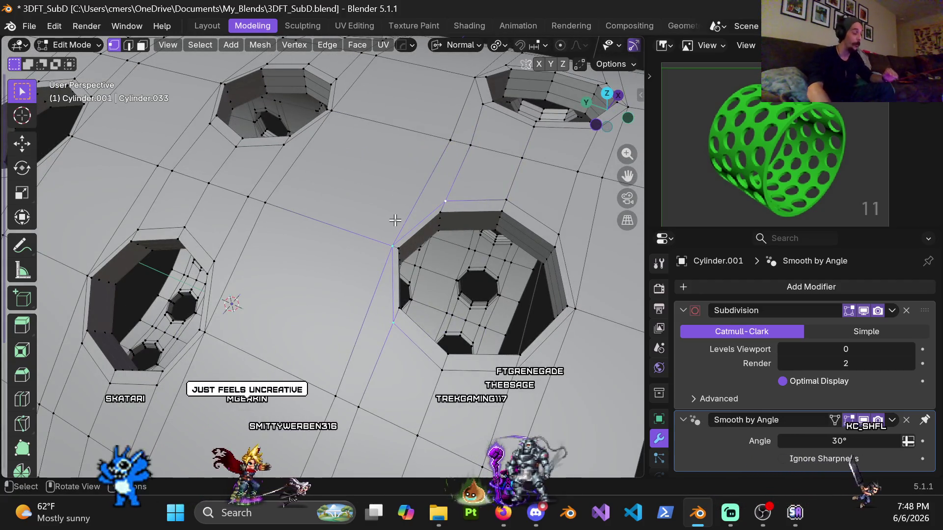
middle_click_drag(400, 193, 403, 247)
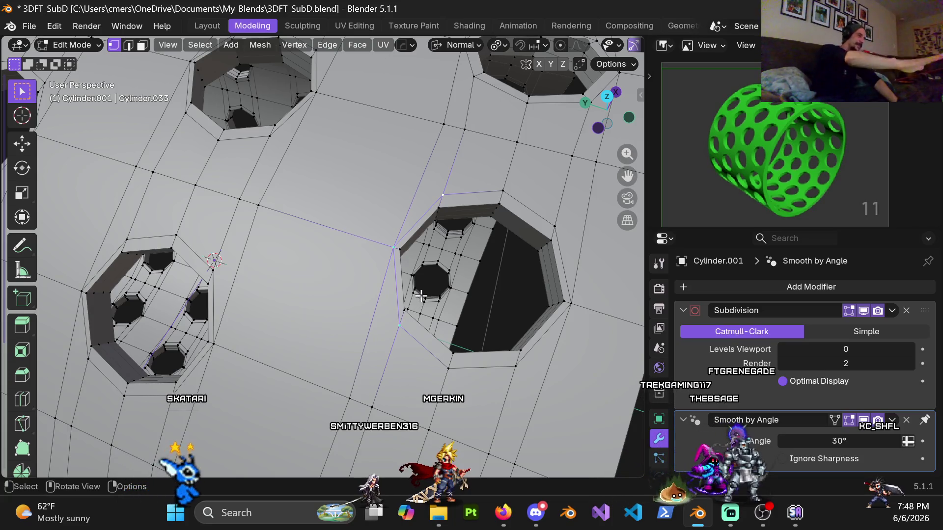
mouse_move(413, 185)
middle_mouse_down("shift")
mouse_move(347, 193)
mouse_move(391, 194)
mouse_move(423, 168)
middle_mouse_up("shift")
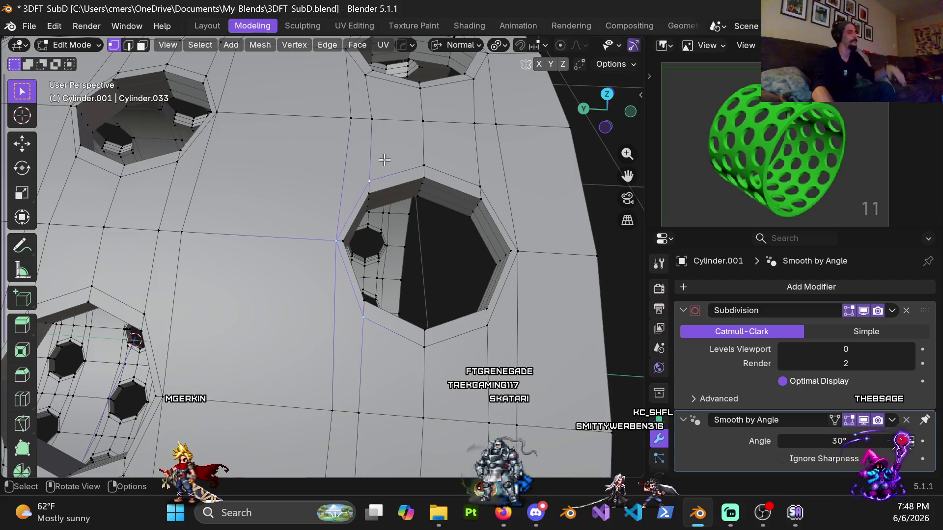
middle_click_drag(474, 300, 434, 310, "shift")
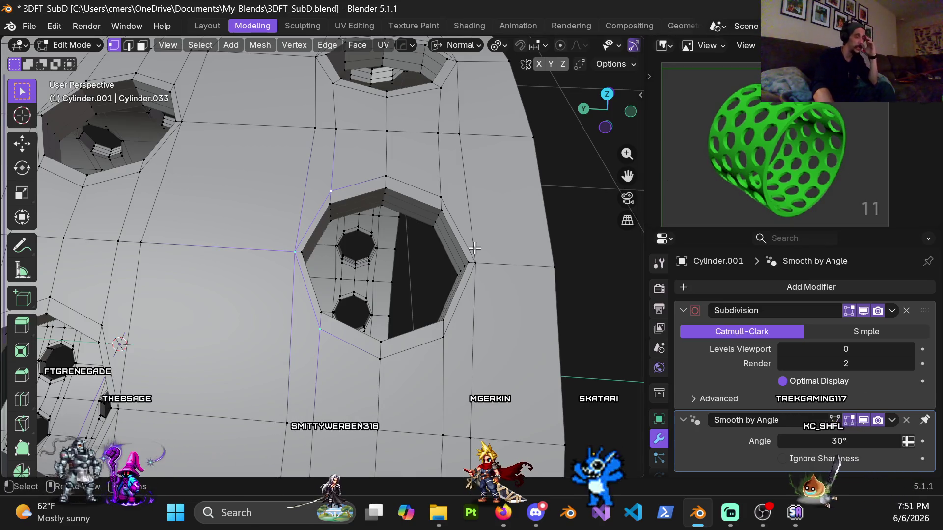
Step: Move the selected hole-side vertices, toggling wireframe and solid shading to check alignment
middle_click_drag(476, 240, 470, 261)
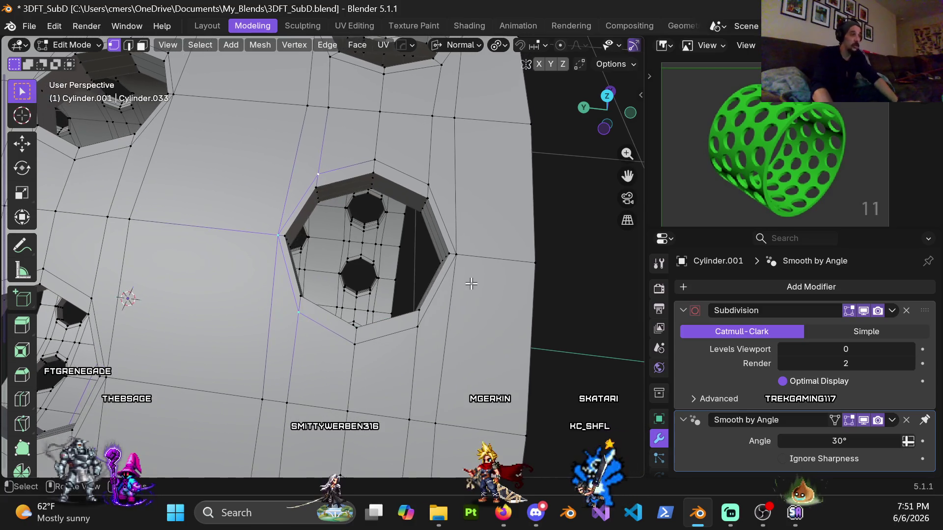
key("shift+z")
key("g")
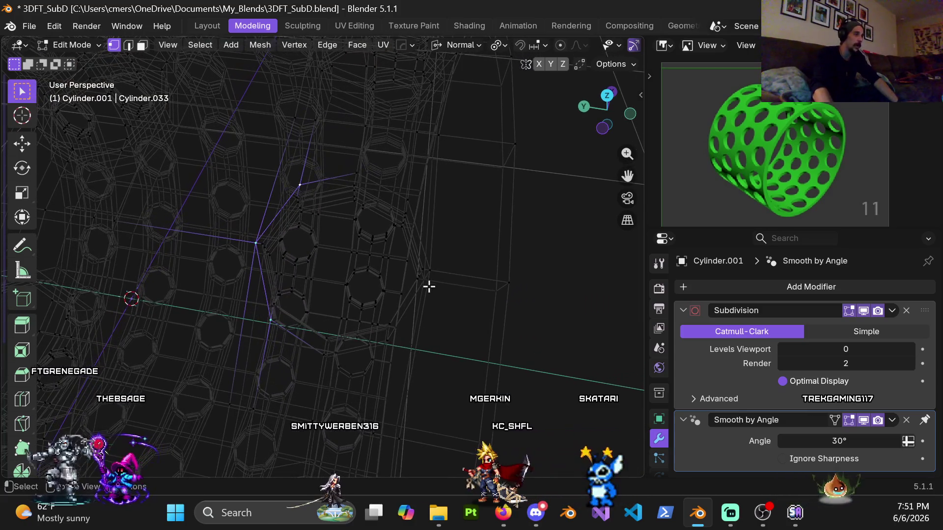
key("z")
left_click(528, 312)
mouse_move(528, 312)
middle_mouse_down()
mouse_move(509, 278)
mouse_move(364, 279)
middle_mouse_up()
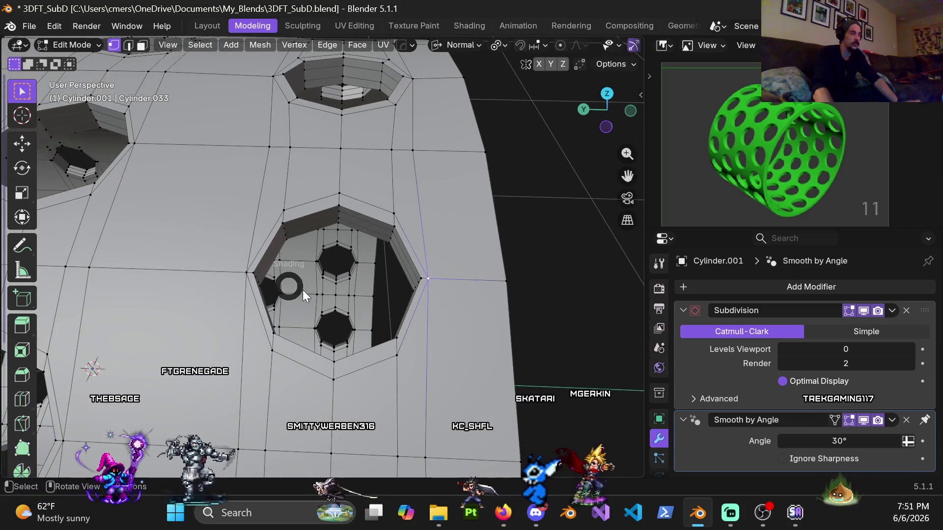
left_click(168, 285)
key("z")
left_click(448, 304)
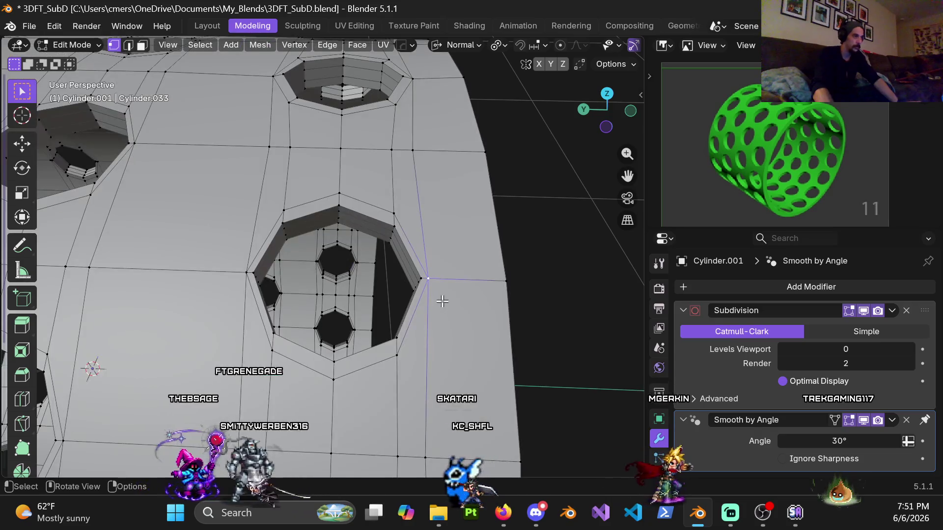
Step: Check the hole's edge alignment in wireframe, then review it obliquely from above in solid shading
middle_click_drag(442, 302, 443, 322)
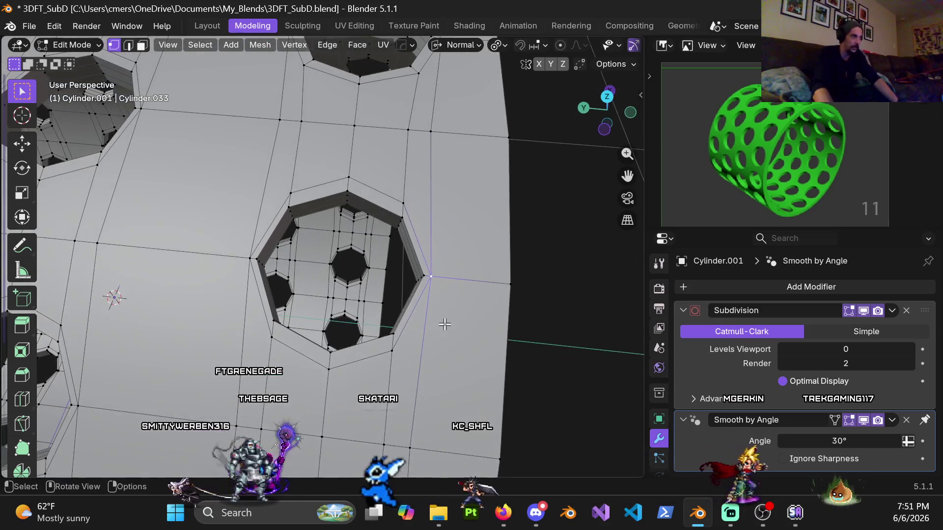
key("z")
left_click(183, 293)
scroll(221, 280, "down", 3)
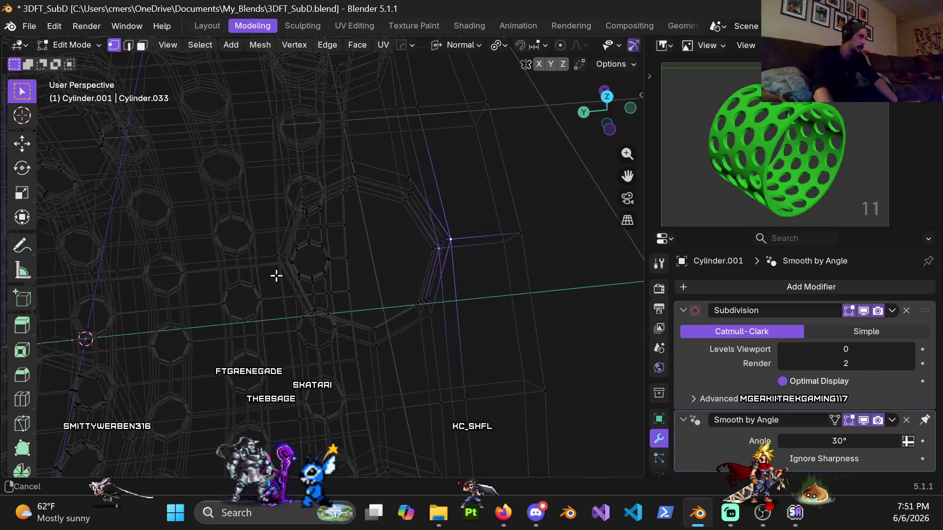
middle_click_drag(277, 261, 283, 260)
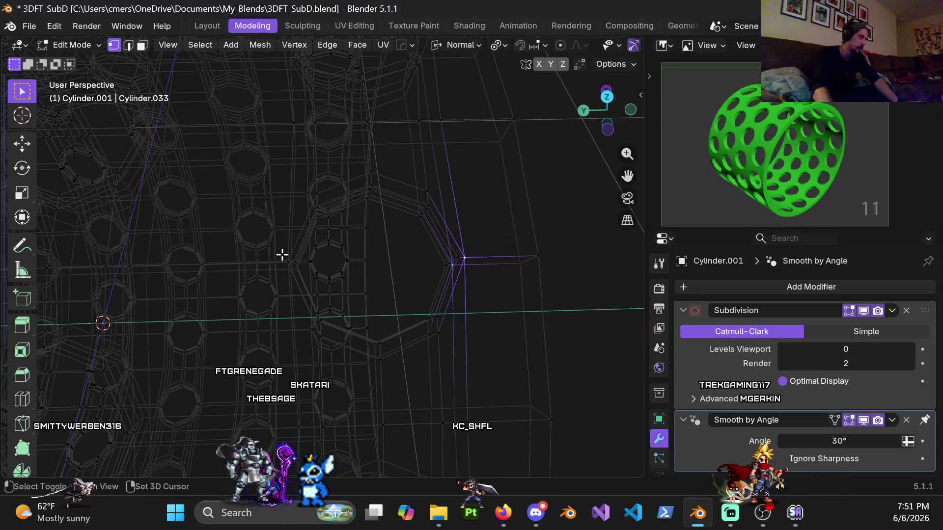
left_click(364, 275)
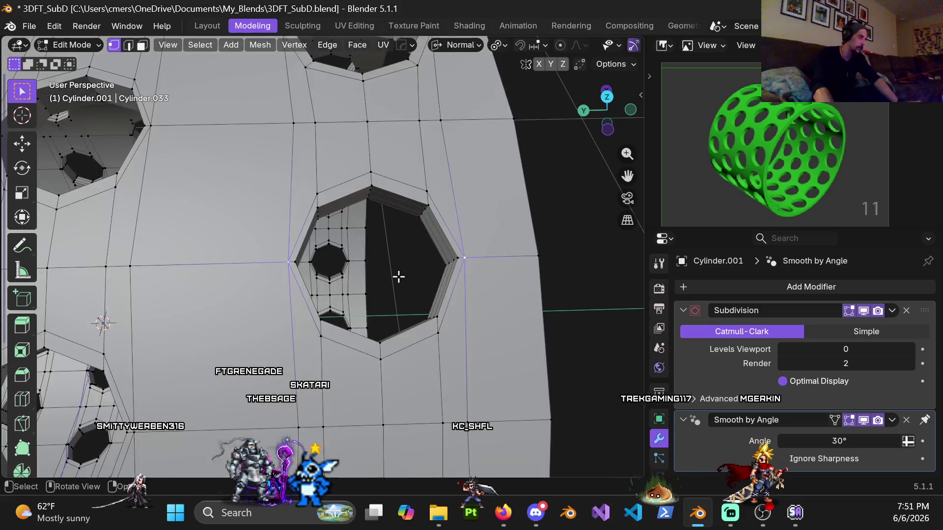
mouse_move(539, 258)
middle_mouse_down()
mouse_move(501, 215)
mouse_move(400, 285)
middle_mouse_up()
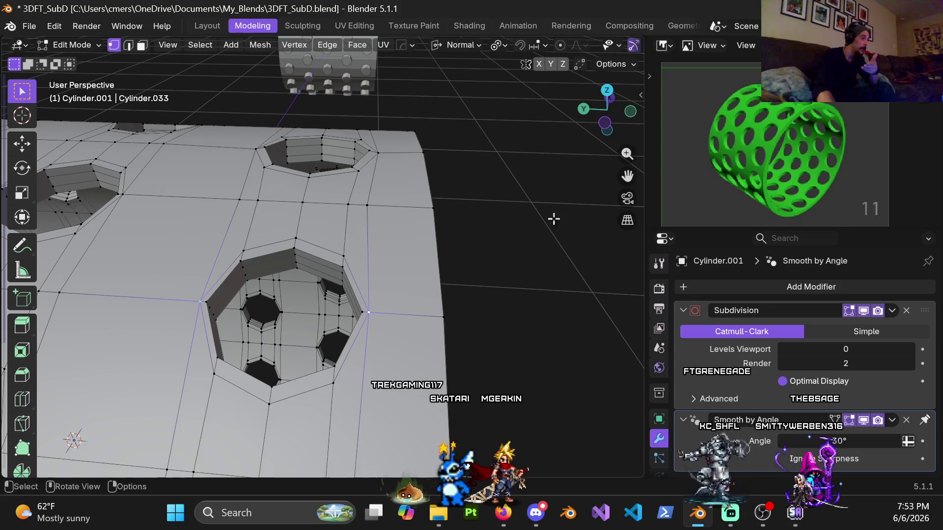
Step: Select the vertex and edge along the hole's right side, orbiting to inspect the selection
mouse_move(333, 293)
middle_mouse_down()
mouse_move(385, 292)
mouse_move(394, 237)
middle_mouse_up()
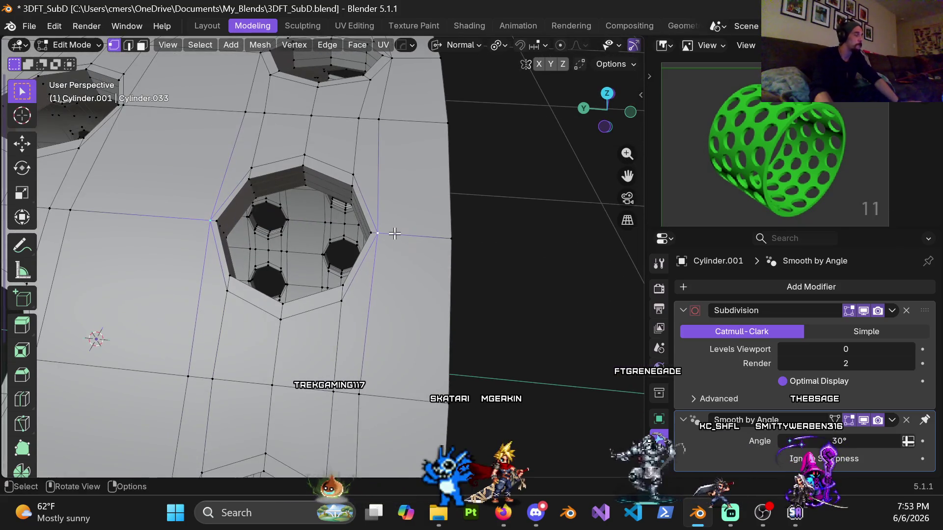
left_click(341, 301)
left_click(376, 240, "shift")
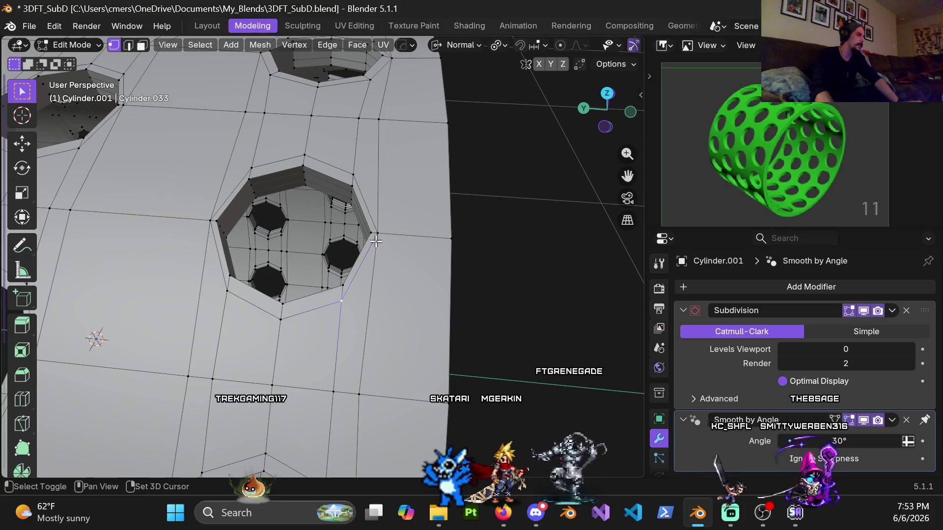
middle_click_drag(381, 236, 394, 305)
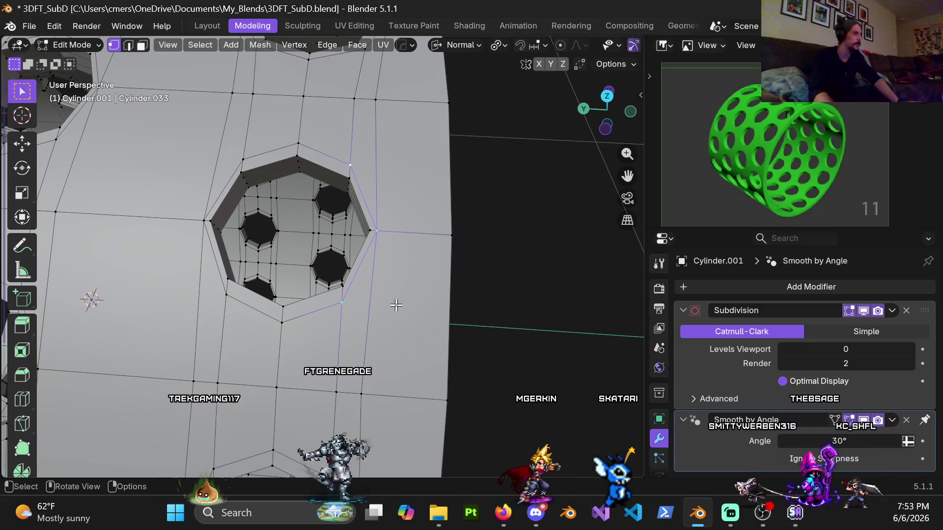
middle_click_drag(396, 306, 426, 267)
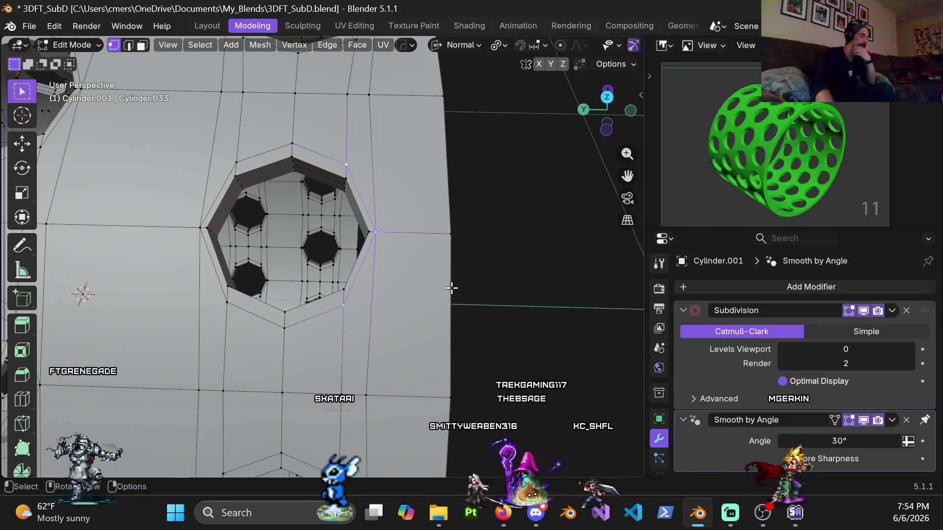
middle_click_drag(453, 315, 461, 303)
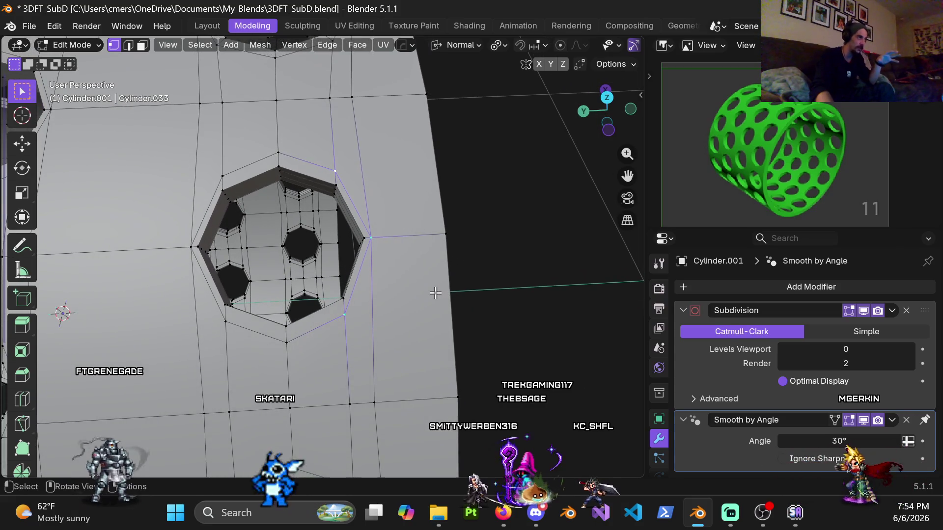
middle_click_drag(433, 295, 435, 292)
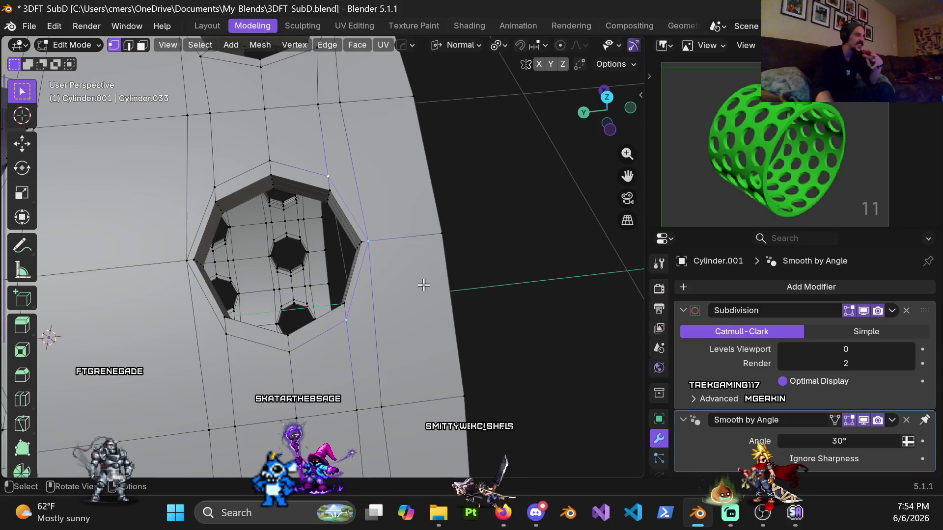
Step: In top view, move the selected vertices 0.01 m along normal X
key("g")
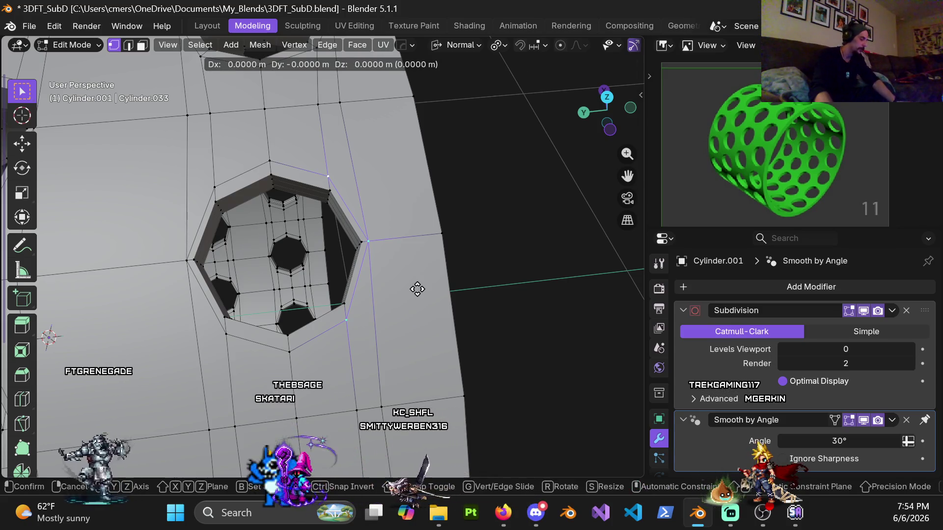
key("Escape")
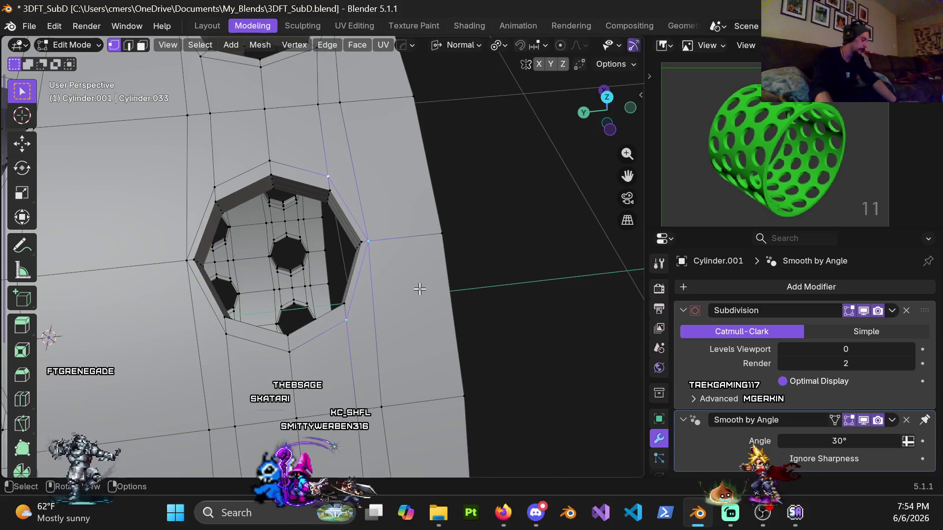
key("g")
key("x")
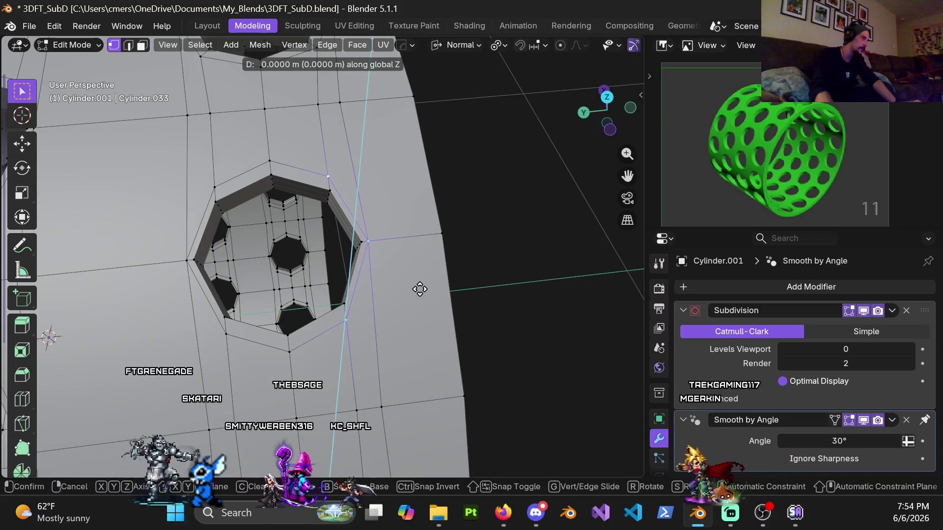
key("x")
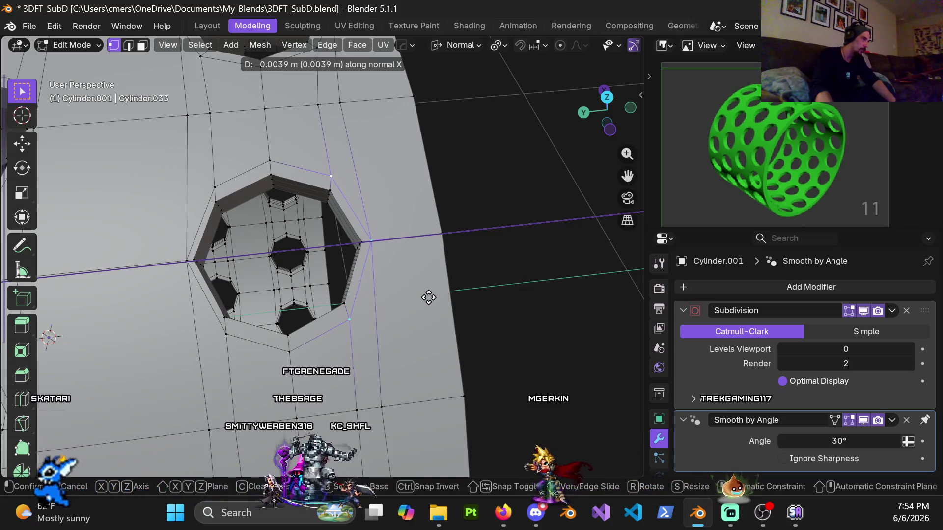
key("Escape")
key("KP_7")
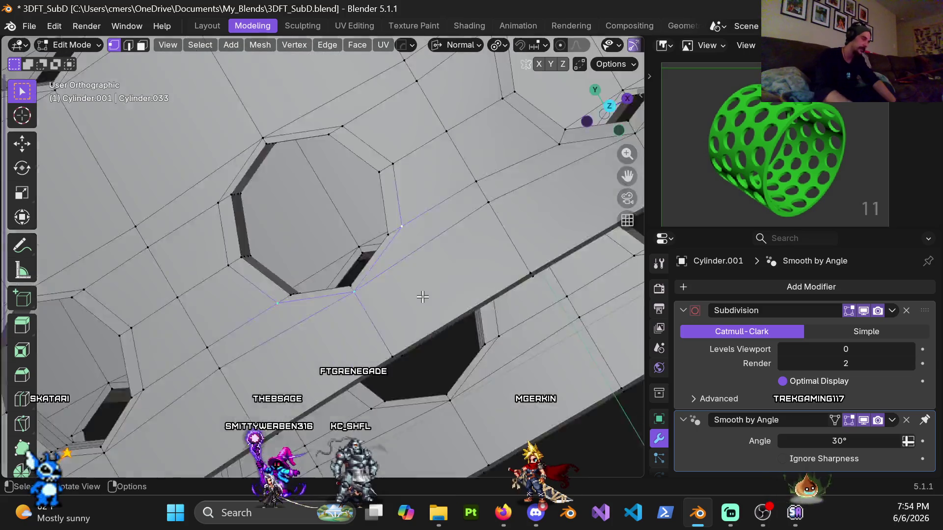
key("g")
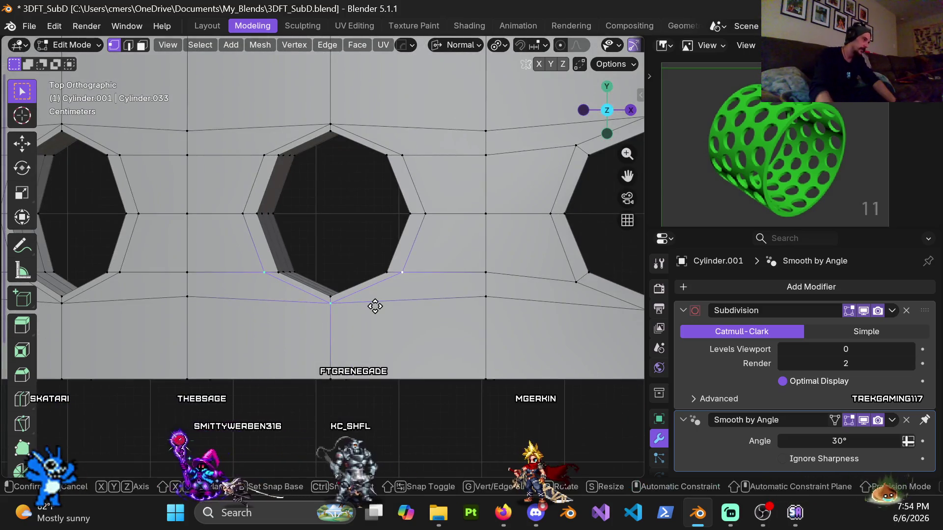
key("x")
key("x")
key("Return")
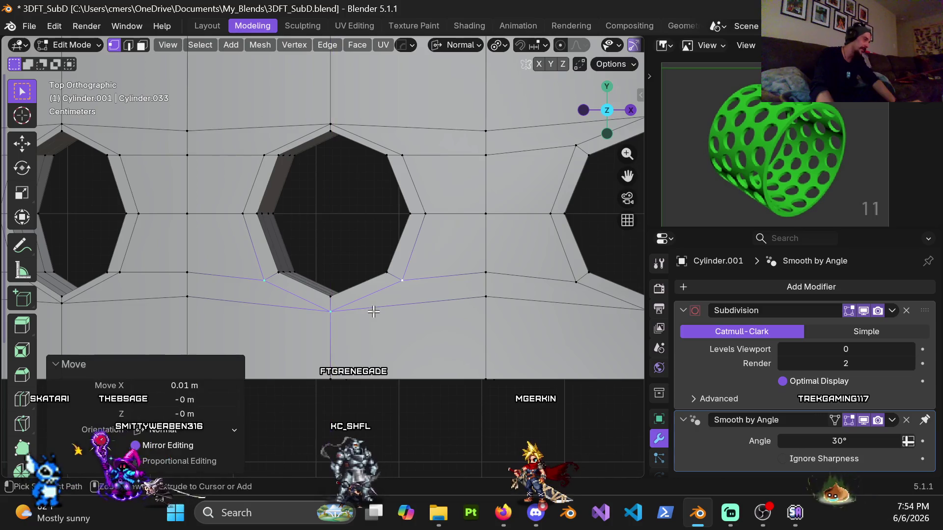
Step: Move the vertex above the middle hole -0.01 m along a single axis
left_click(280, 145)
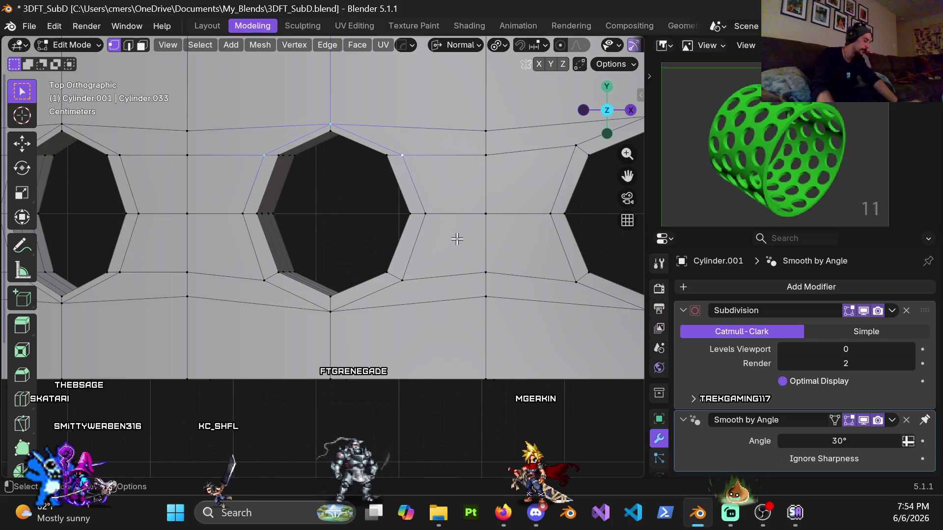
key("g")
key("z")
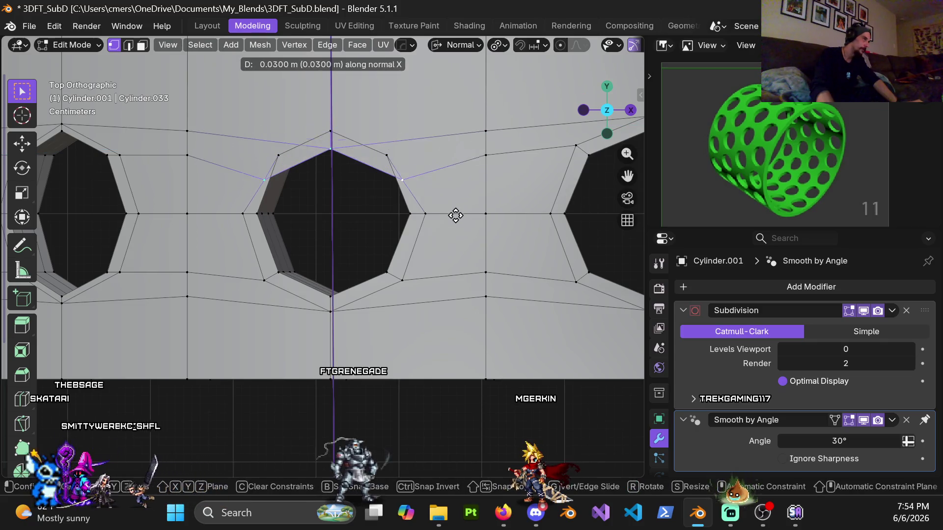
left_click(439, 238)
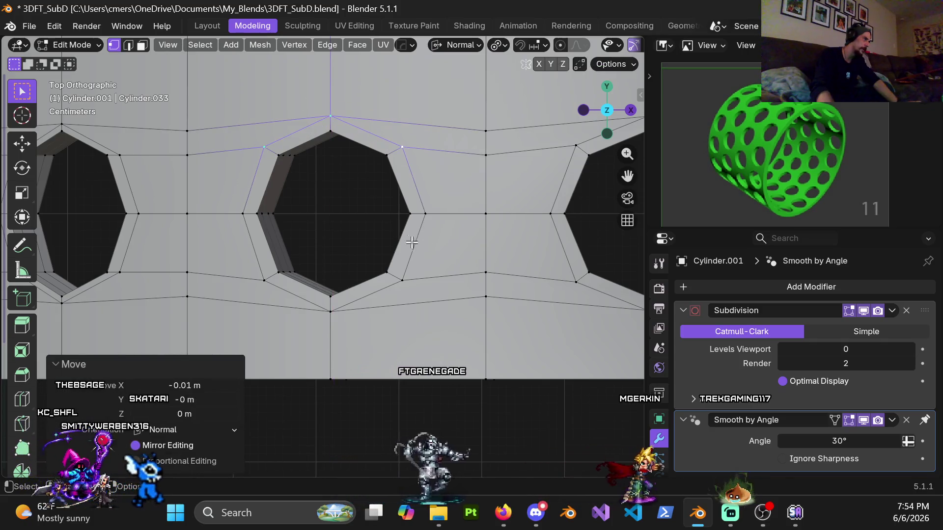
Step: Return to a perspective view, select the middle hole's top vertex, and switch to Object Mode
scroll(439, 264, "down", 3)
mouse_move(428, 255)
middle_mouse_down()
mouse_move(405, 135)
mouse_move(394, 210)
mouse_move(433, 208)
mouse_move(513, 166)
mouse_move(300, 244)
mouse_move(301, 182)
mouse_move(308, 294)
mouse_move(259, 192)
mouse_move(423, 221)
mouse_move(351, 218)
middle_mouse_up()
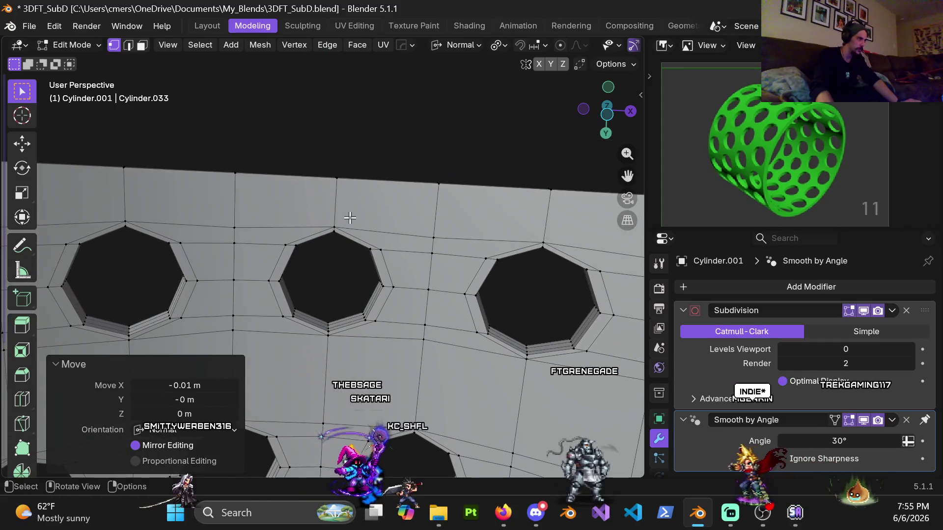
left_click(339, 226)
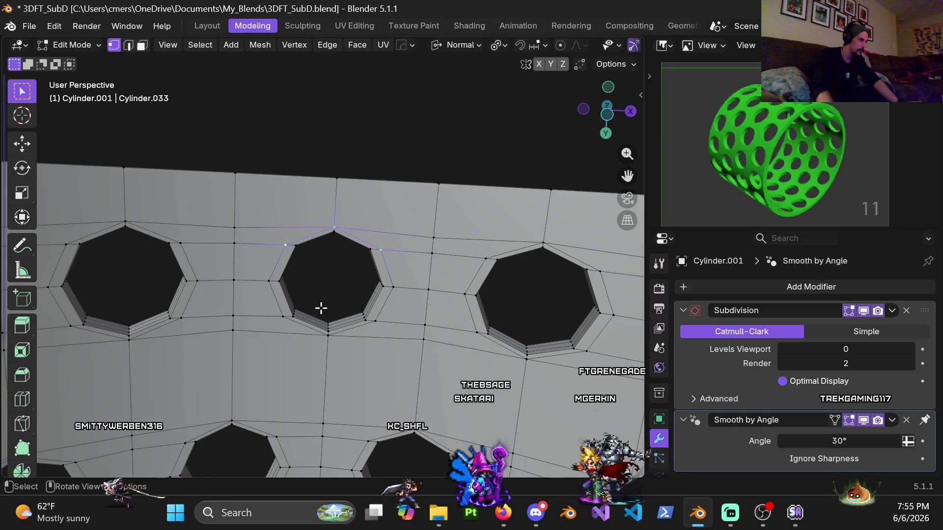
scroll(321, 308, "down", 10)
key("ctrl+Tab")
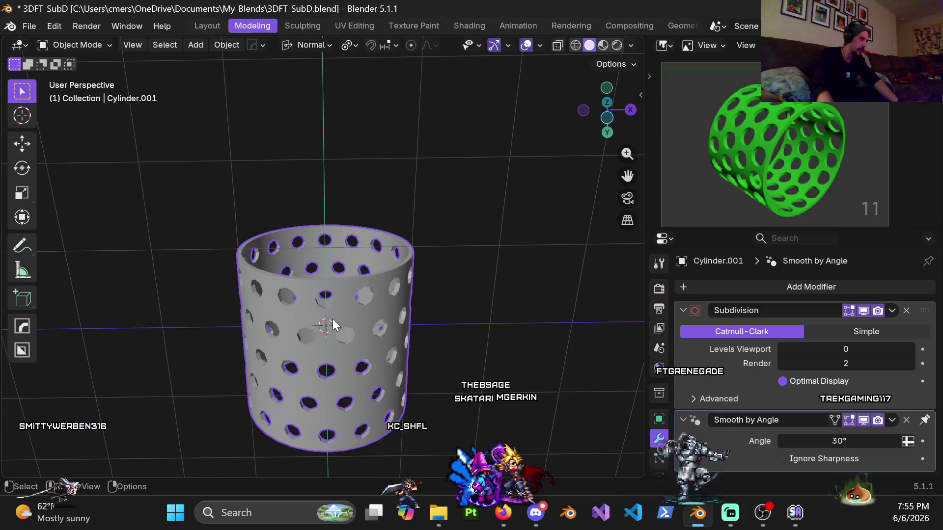
Step: In Edit Mode from front view, select and hide the lower half of the ring
key("Tab")
key("KP_1")
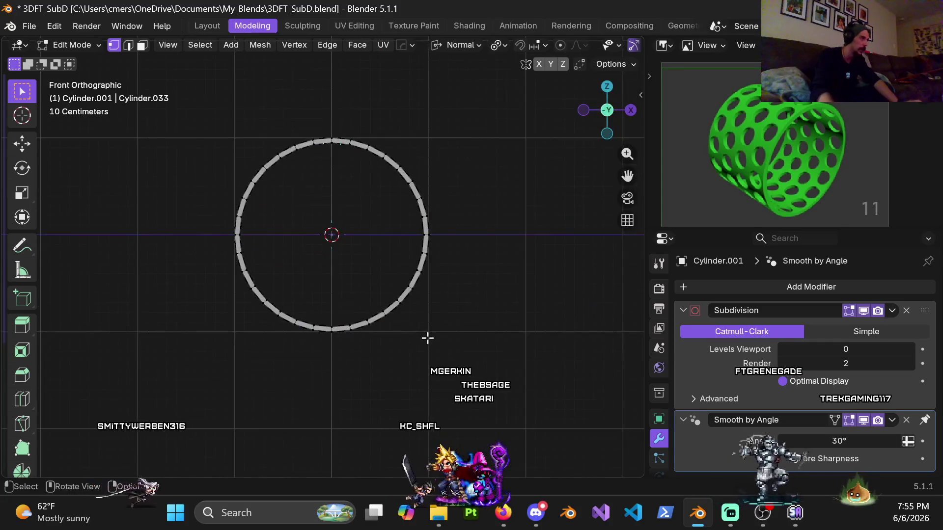
key("alt+a")
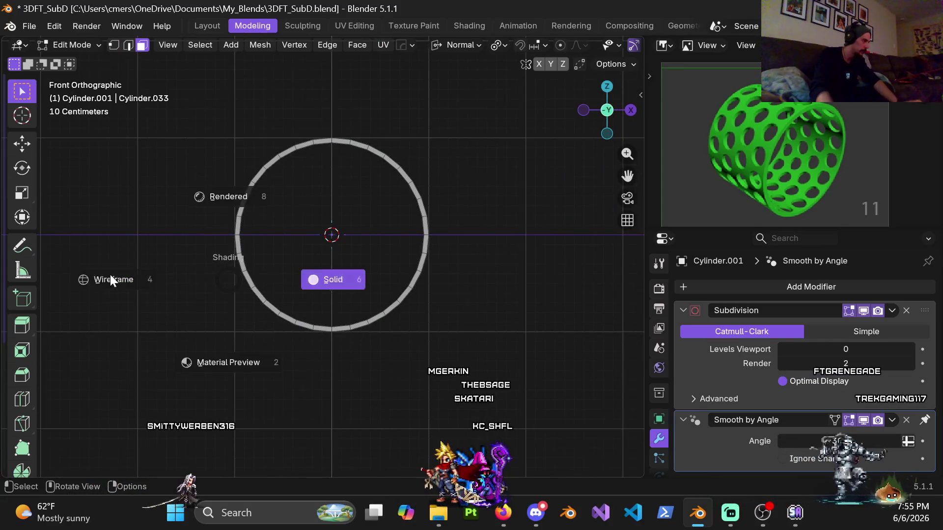
mouse_move(199, 235)
left_mouse_down()
mouse_move(268, 310)
mouse_move(534, 376)
left_mouse_up()
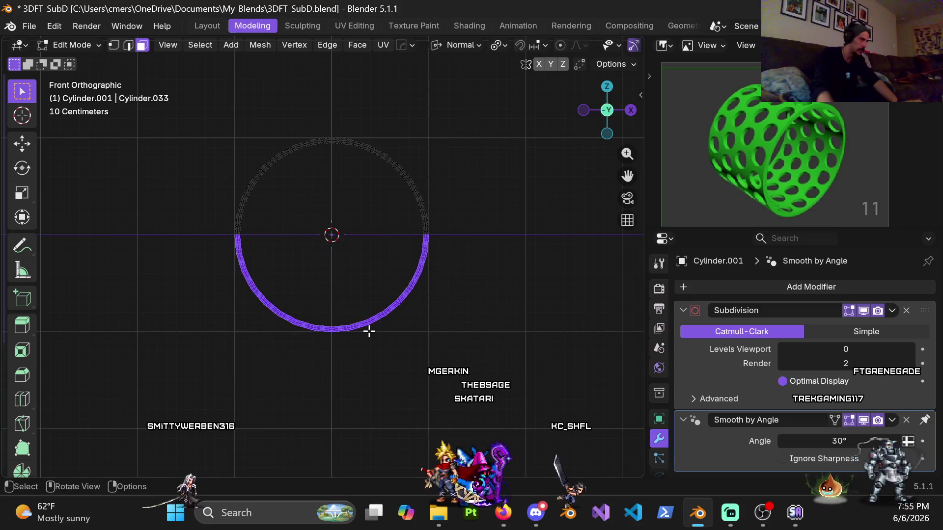
key("h")
Step: Switch to vertex selection and view the remaining arch's underside straight from below
mouse_move(358, 316)
middle_mouse_down()
mouse_move(305, 232)
mouse_move(311, 126)
mouse_move(284, 258)
mouse_move(269, 236)
middle_mouse_up()
left_click(285, 216)
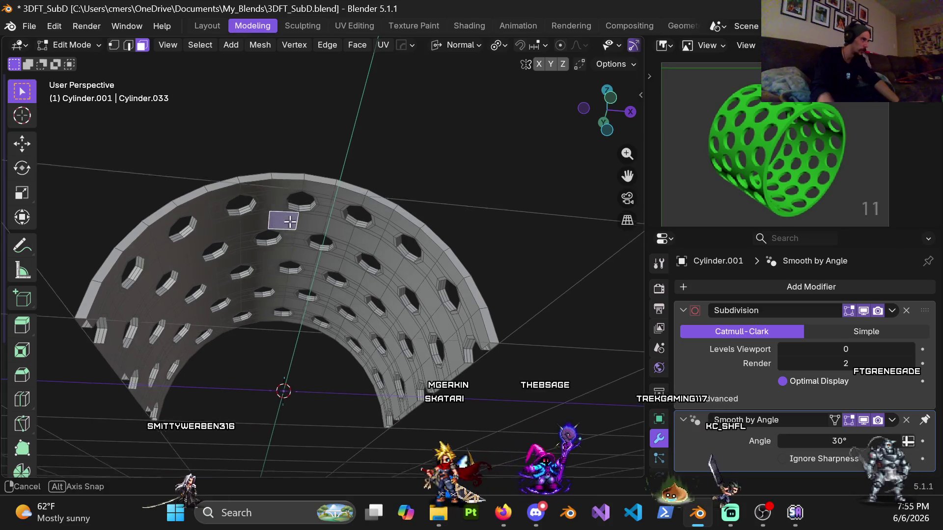
key("1")
scroll(286, 202, "up", 4)
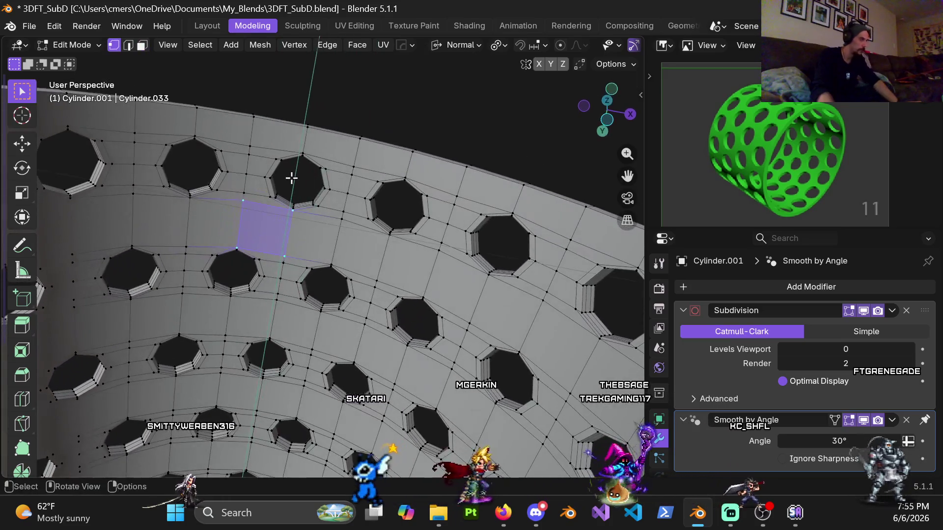
key("ctrl+KP_7")
scroll(350, 305, "up", 4)
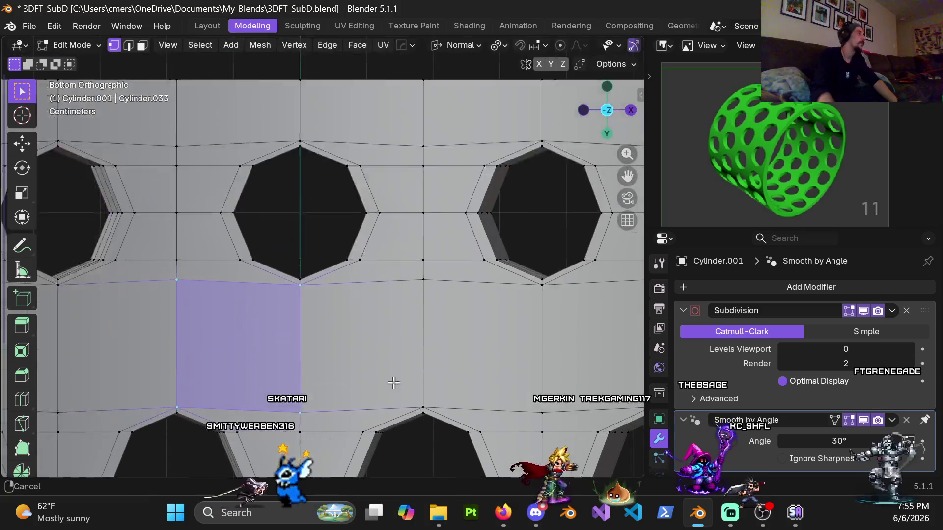
left_click(350, 305)
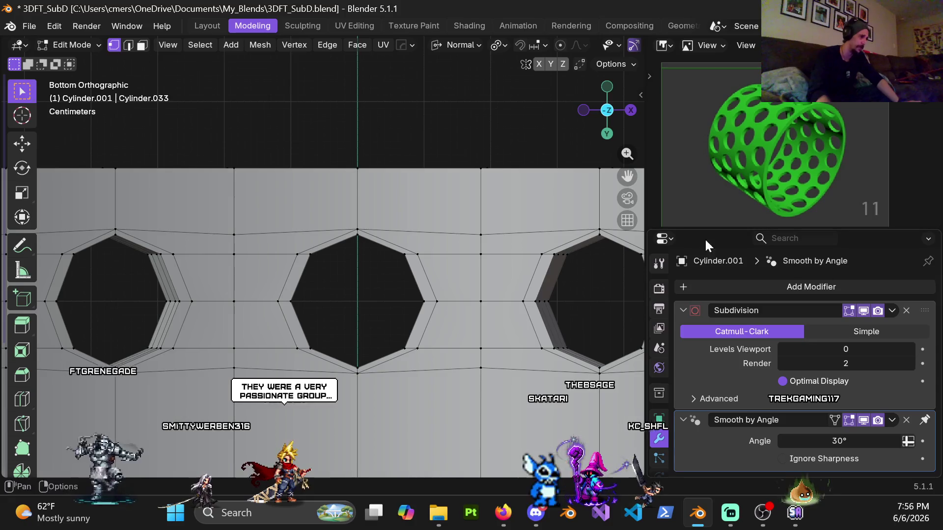
Step: Select the centre hole's top vertices on the underside and shift them 0.01 m along normal Y
middle_click_drag(476, 286, 337, 221, "shift")
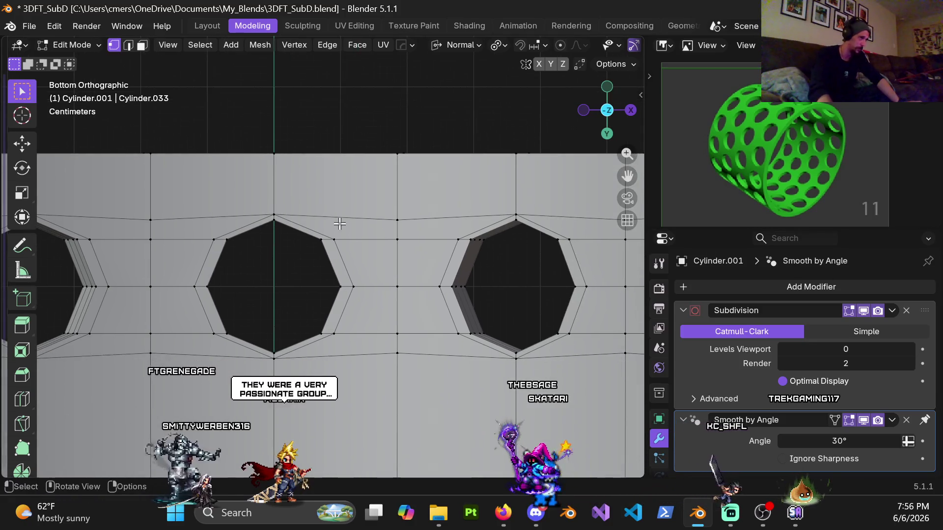
left_click(448, 278, "shift")
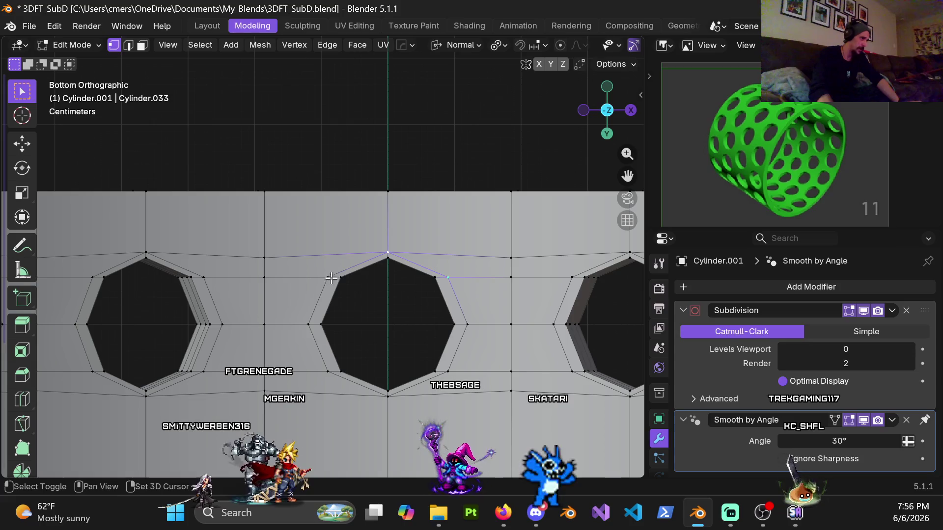
left_click(329, 278, "shift")
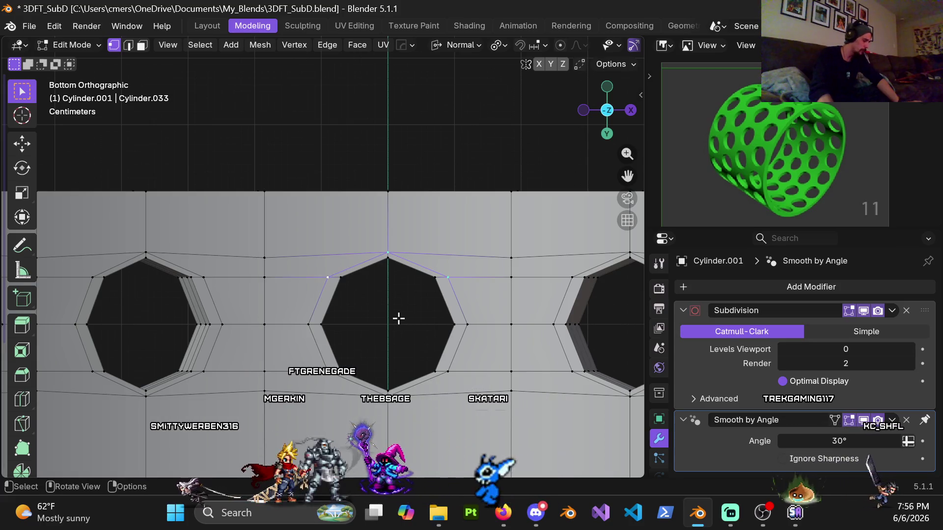
key("g")
key("x")
key("y")
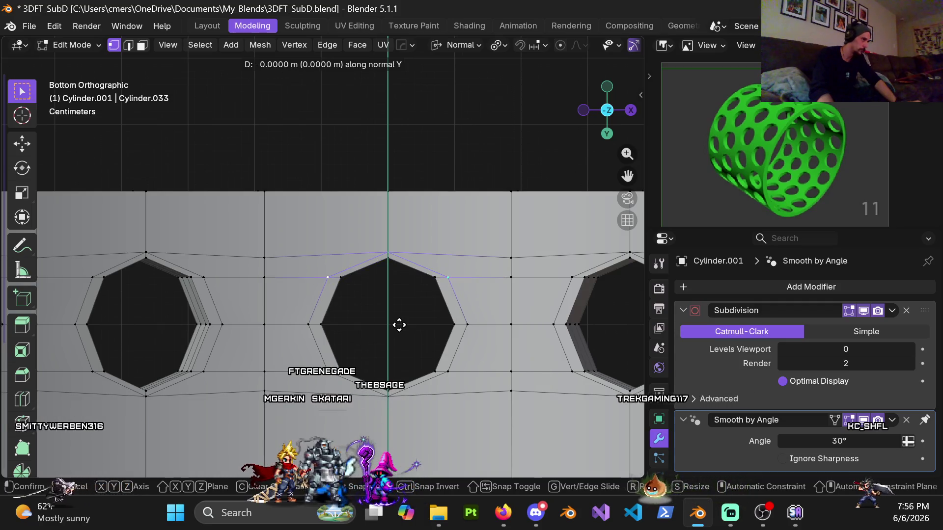
left_click(413, 356)
Step: Shift the centre hole's bottom vertices 0.01 m along normal Y
middle_click_drag(369, 398, 334, 304, "shift")
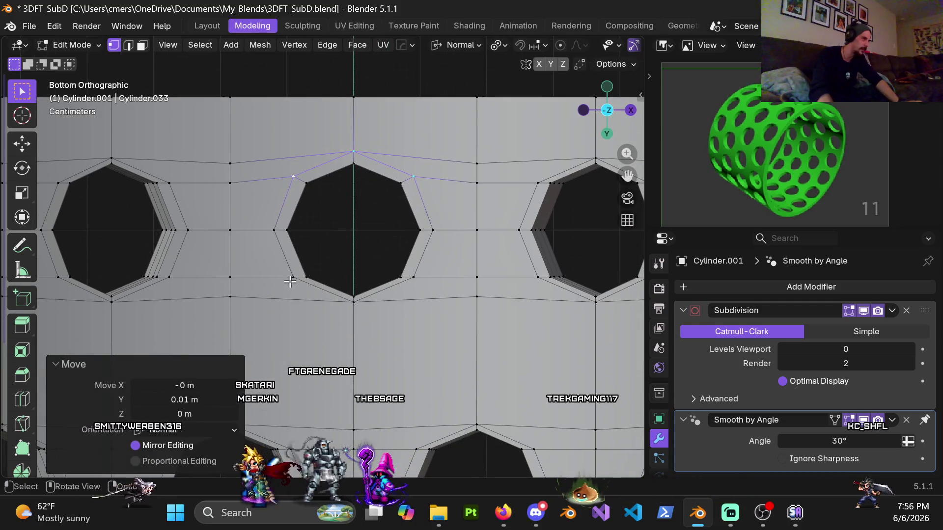
left_click(342, 304)
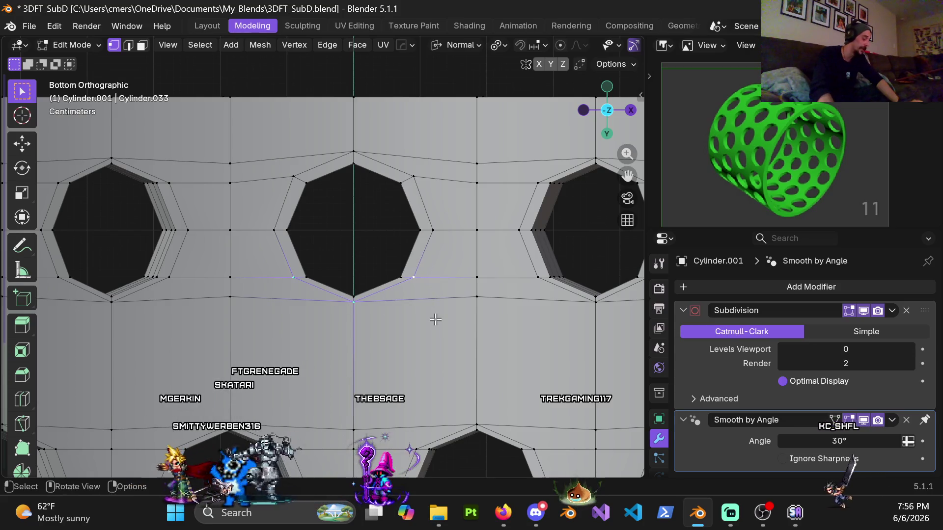
key("g")
key("y")
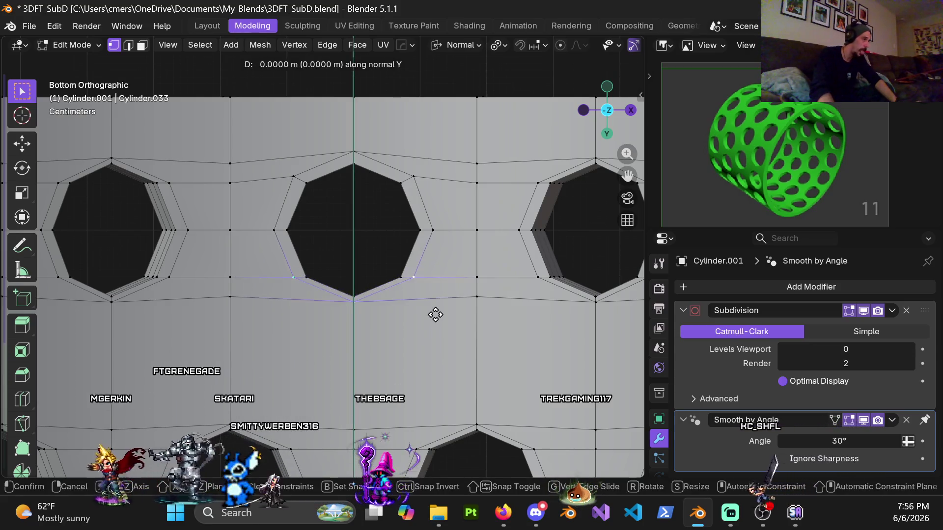
left_click(437, 312)
scroll(373, 263, "up", 4, "ctrl")
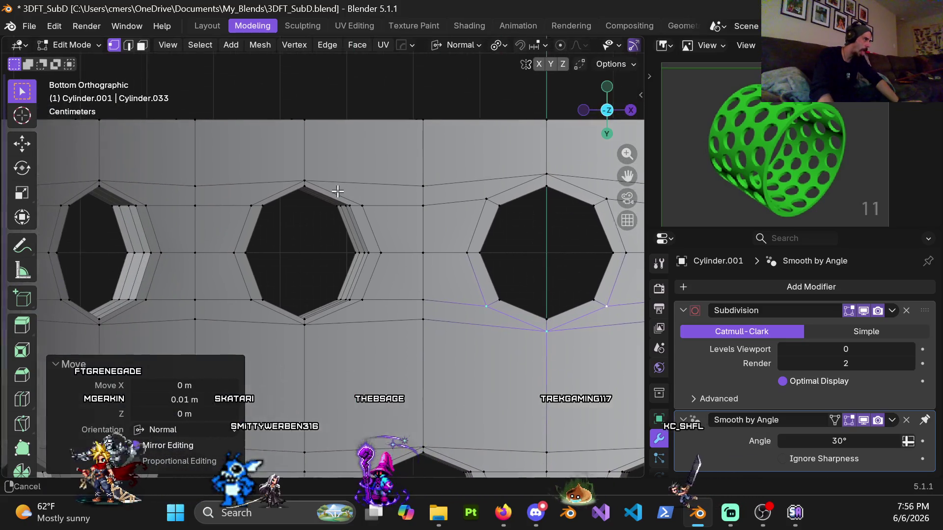
Step: Shift the next hole's top and bottom vertices 0.01 m each along normal X
left_click(309, 181)
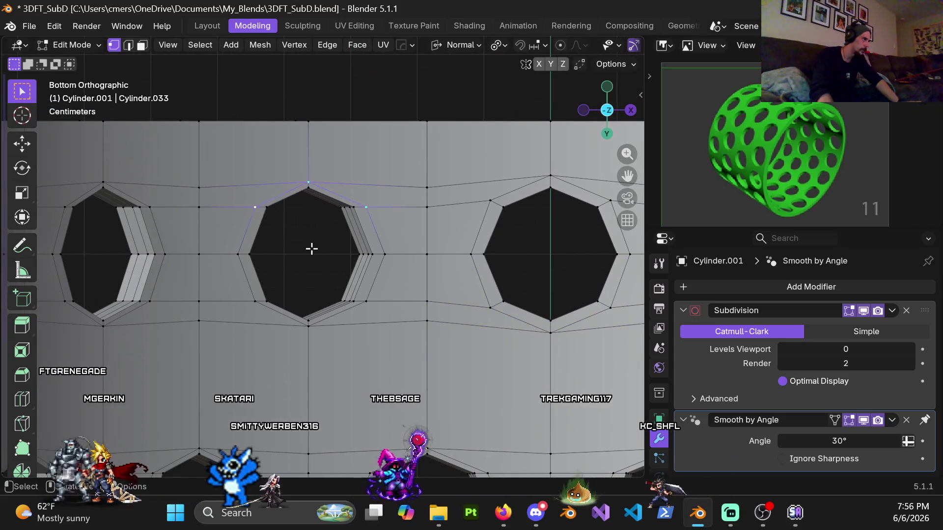
key("g")
key("x")
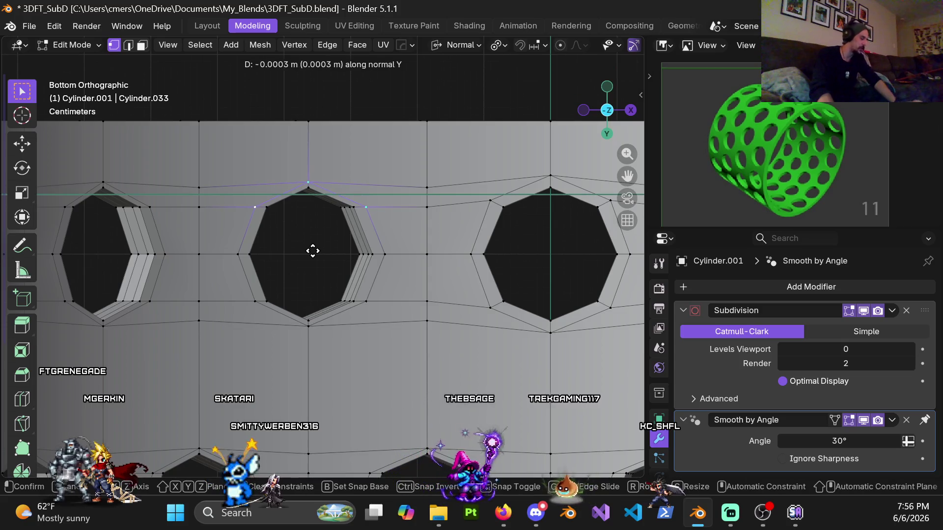
left_click(313, 256)
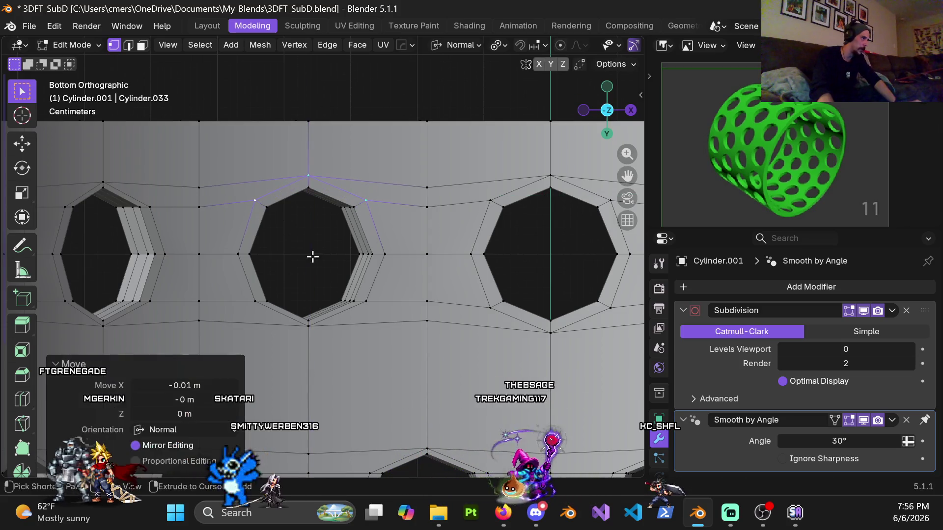
left_click(258, 325)
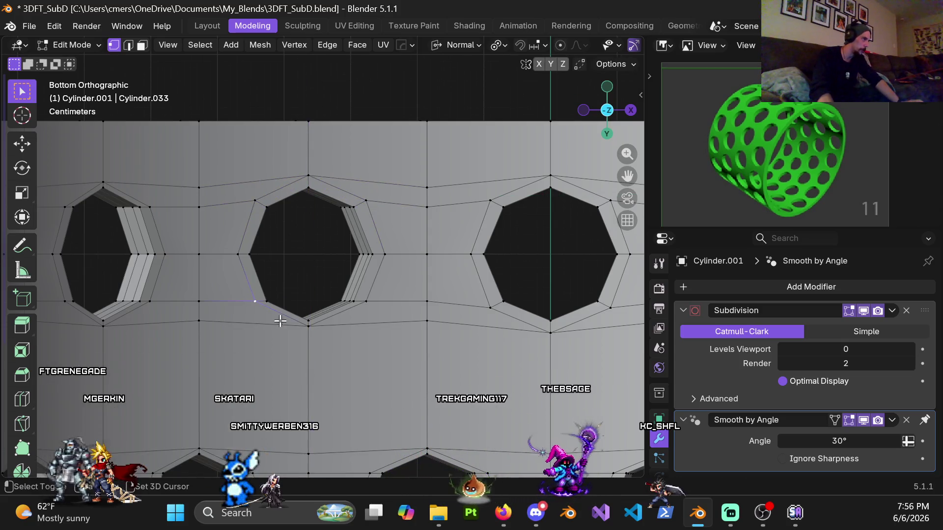
key("g")
key("x")
left_click(370, 333)
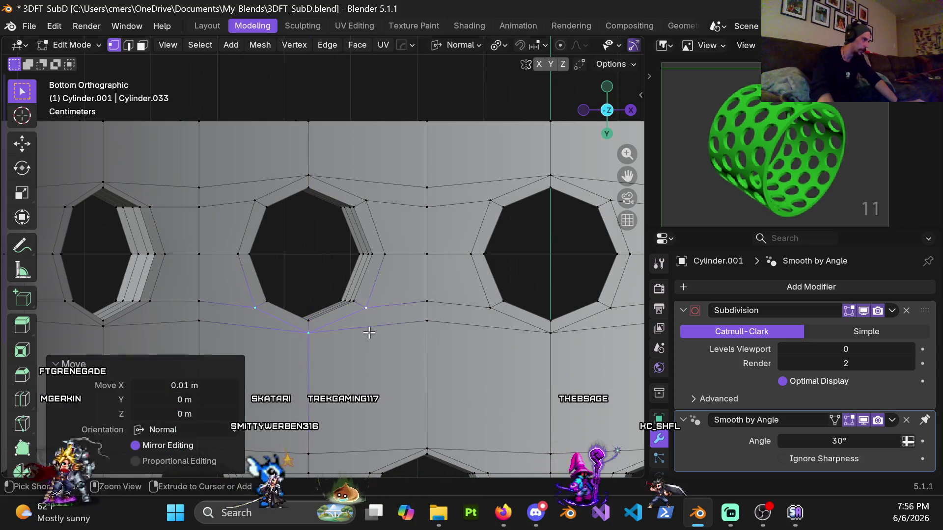
Step: Shift the following hole's top and bottom vertices 0.01 m each along normal X
middle_click_drag(305, 226, 355, 203, "shift")
left_click(324, 182)
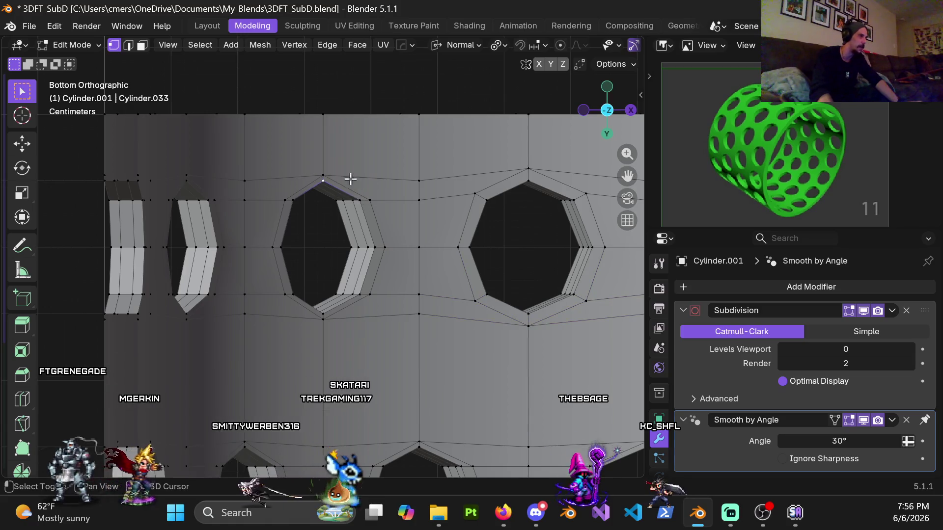
left_click(386, 285)
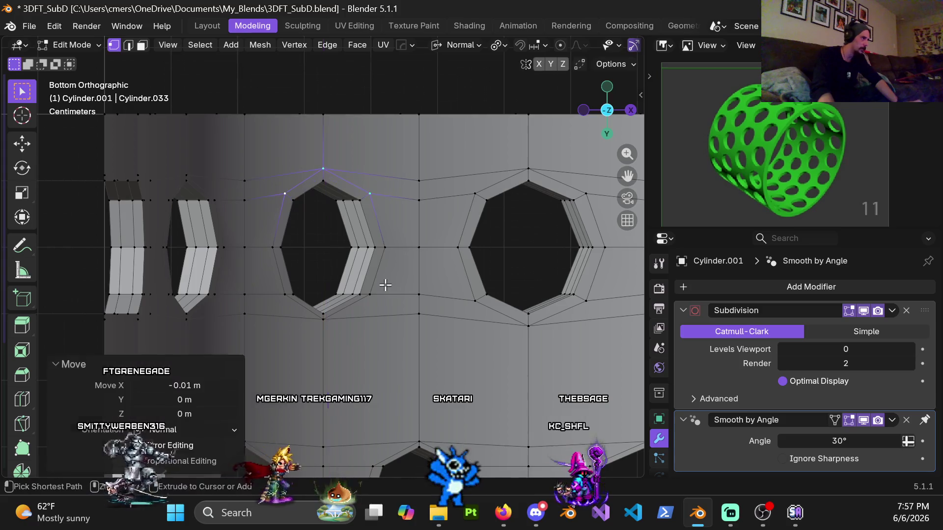
left_click(322, 321)
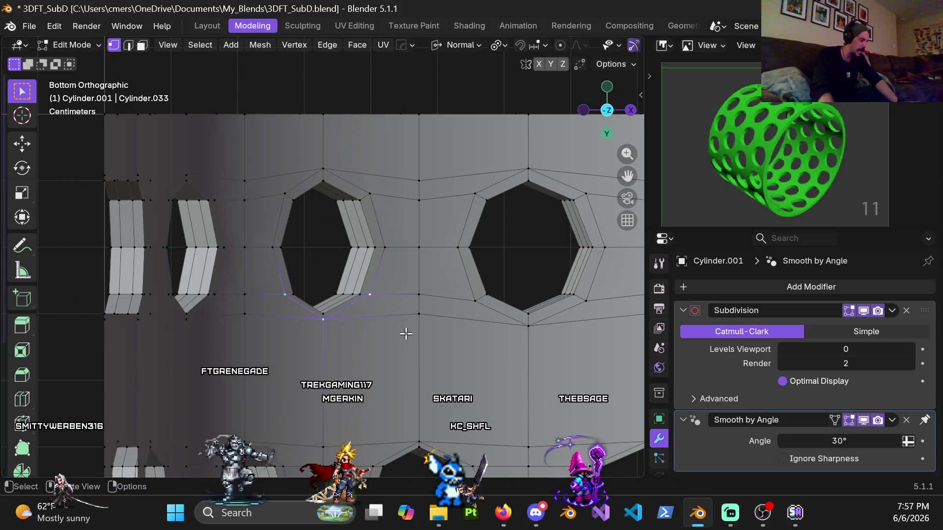
key("g")
key("x")
key("x")
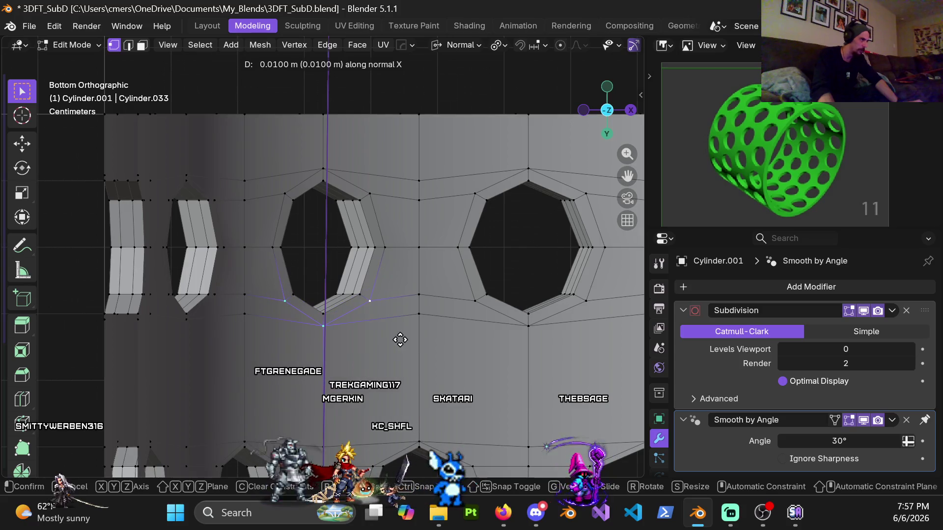
left_click(400, 340)
scroll(292, 308, "down", 4)
mouse_move(262, 298)
middle_mouse_down()
mouse_move(396, 249)
mouse_move(270, 263)
mouse_move(345, 248)
mouse_move(448, 326)
mouse_move(417, 274)
middle_mouse_up()
Step: In front view with X-ray on, box-select and hide the arch's right end
scroll(349, 296, "up", 4)
mouse_move(349, 296)
middle_mouse_down()
mouse_move(378, 194)
mouse_move(311, 213)
mouse_move(295, 243)
mouse_move(287, 234)
middle_mouse_up()
scroll(284, 231, "up", 6)
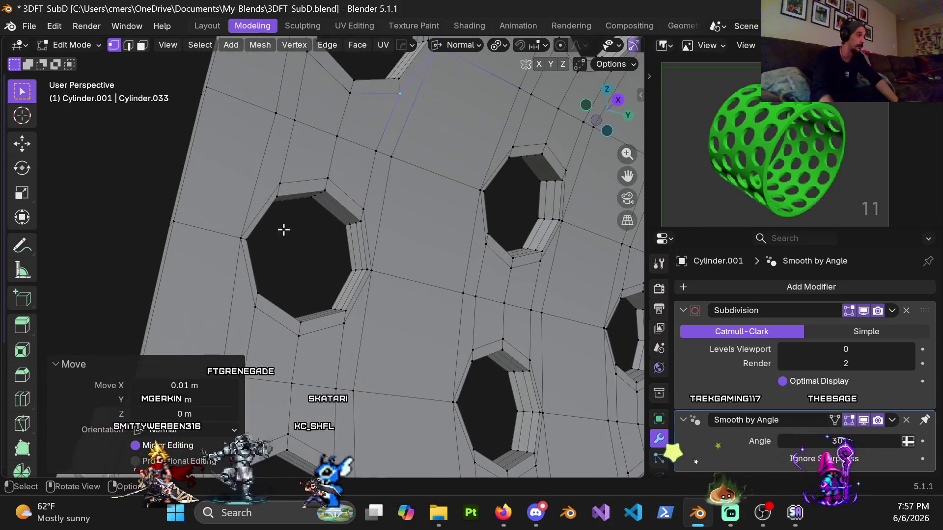
scroll(235, 237, "down", 3)
mouse_move(252, 268)
middle_mouse_down()
mouse_move(358, 272)
mouse_move(469, 316)
mouse_move(298, 275)
mouse_move(334, 270)
middle_mouse_up()
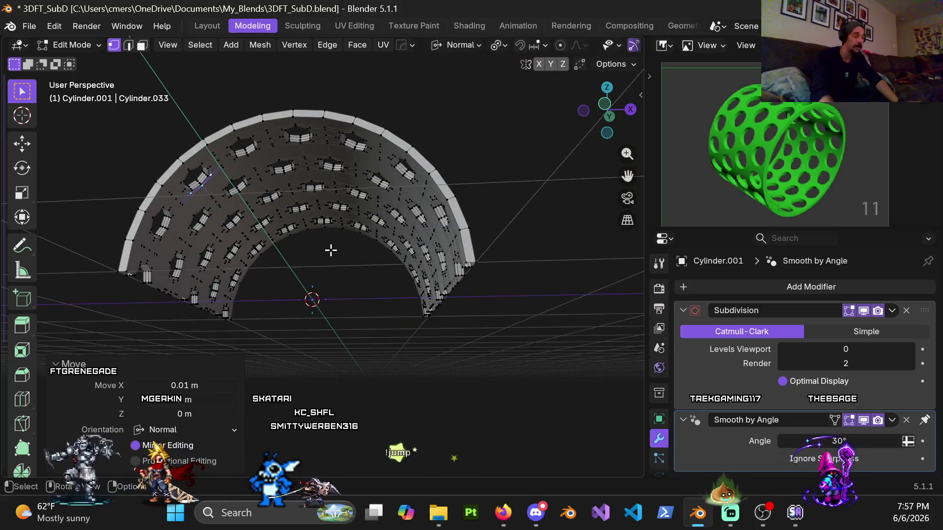
key("KP_1")
key("alt+z")
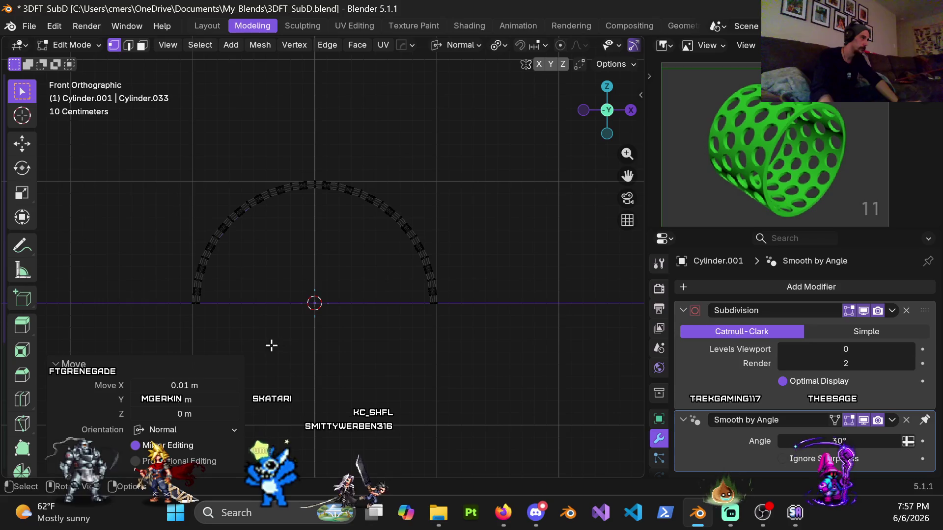
mouse_move(397, 227)
left_mouse_down()
mouse_move(436, 411)
mouse_move(474, 380)
left_mouse_up()
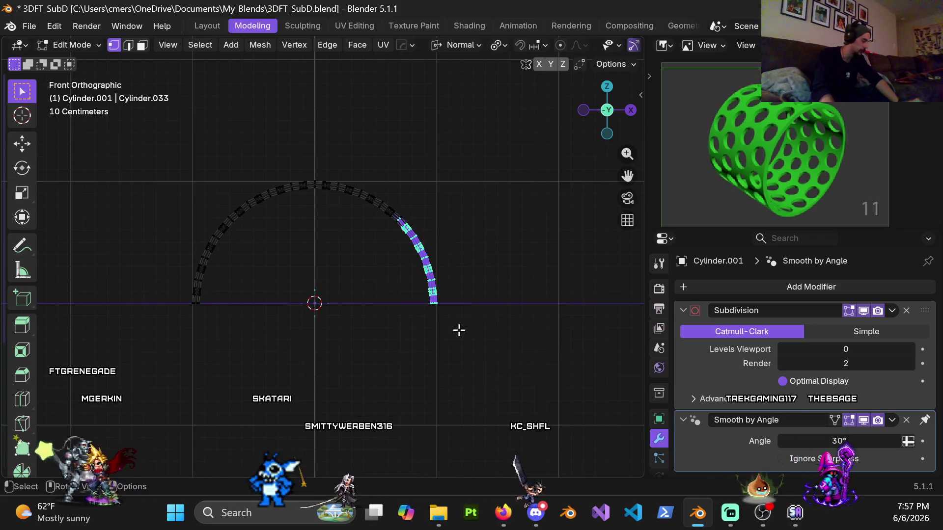
key("h")
key("z")
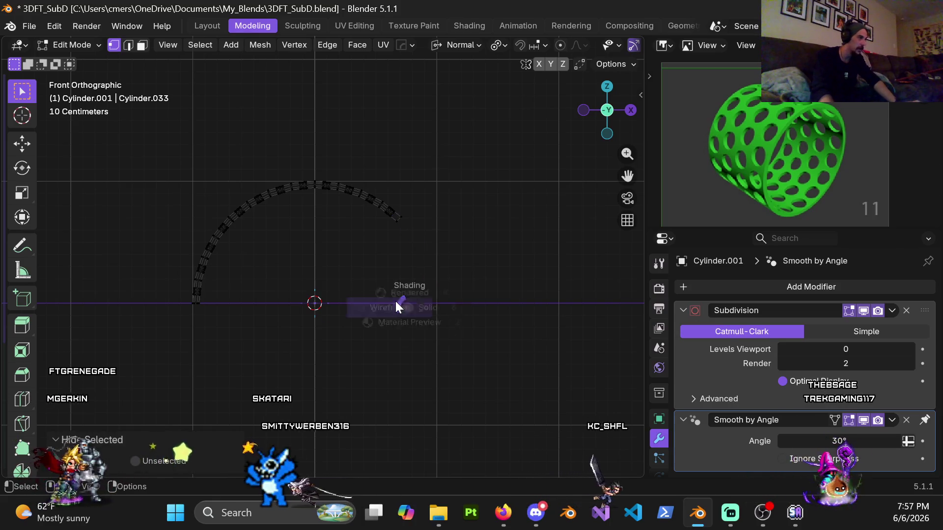
Step: Return to Object Mode and box-select the three small objects in the row
mouse_move(432, 295)
middle_mouse_down()
mouse_move(343, 294)
mouse_move(337, 275)
mouse_move(295, 265)
middle_mouse_up()
scroll(337, 275, "up", 4)
key("ctrl+KP_3")
scroll(273, 257, "down", 5)
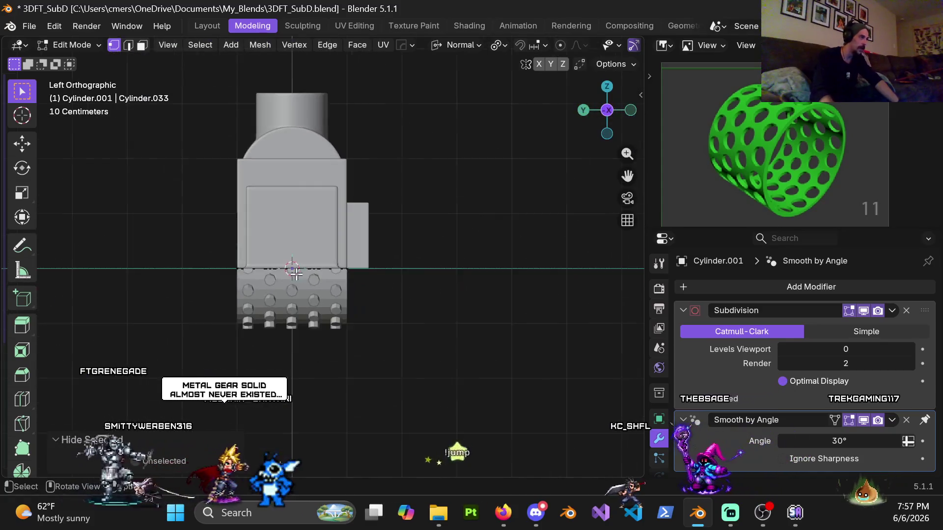
key("Tab")
mouse_move(232, 267)
middle_mouse_down()
mouse_move(370, 275)
mouse_move(274, 268)
mouse_move(265, 298)
mouse_move(343, 300)
middle_mouse_up()
middle_click_drag(231, 257, 359, 335)
left_click_drag(218, 274, 350, 369)
Step: Hide the three selected objects, then box-select and hide all remaining other objects
key("h")
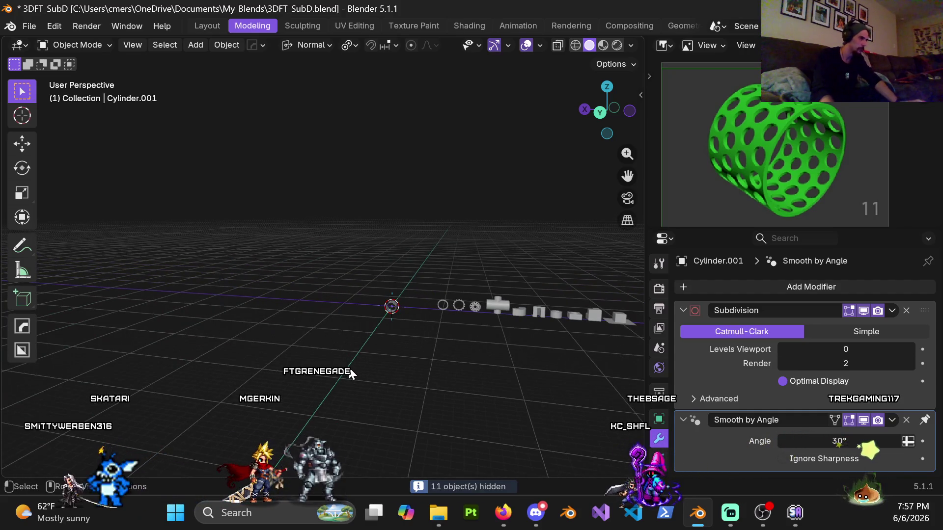
key("ctrl+KP_3")
scroll(349, 275, "up", 5)
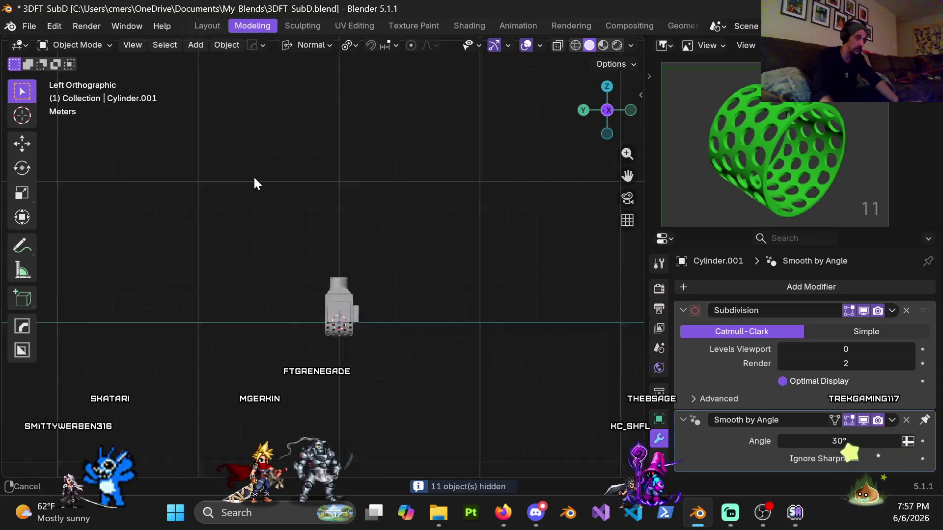
mouse_move(324, 173)
middle_mouse_down()
mouse_move(358, 173)
mouse_move(304, 213)
mouse_move(352, 216)
mouse_move(235, 220)
middle_mouse_up()
mouse_move(220, 211)
left_mouse_down()
mouse_move(414, 338)
mouse_move(408, 328)
left_mouse_up()
key("h")
Step: Frame and select the lone cylinder, enter Edit Mode, and view its holes from the right
key("KP_3")
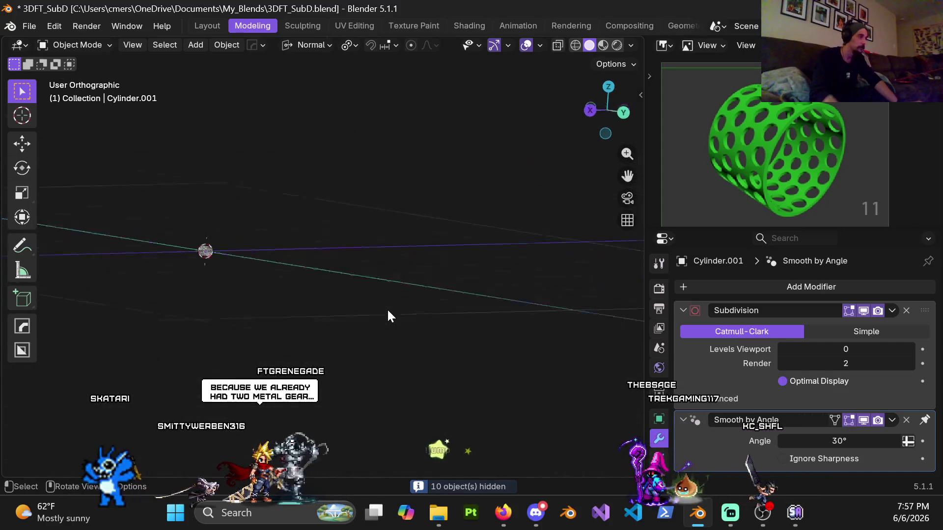
key("Home")
left_click(343, 236)
mouse_move(343, 236)
middle_mouse_down()
mouse_move(467, 259)
mouse_move(524, 244)
middle_mouse_up()
key("ctrl+Tab")
left_click(592, 262)
mouse_move(591, 262)
middle_mouse_down()
mouse_move(220, 197)
mouse_move(238, 238)
middle_mouse_up()
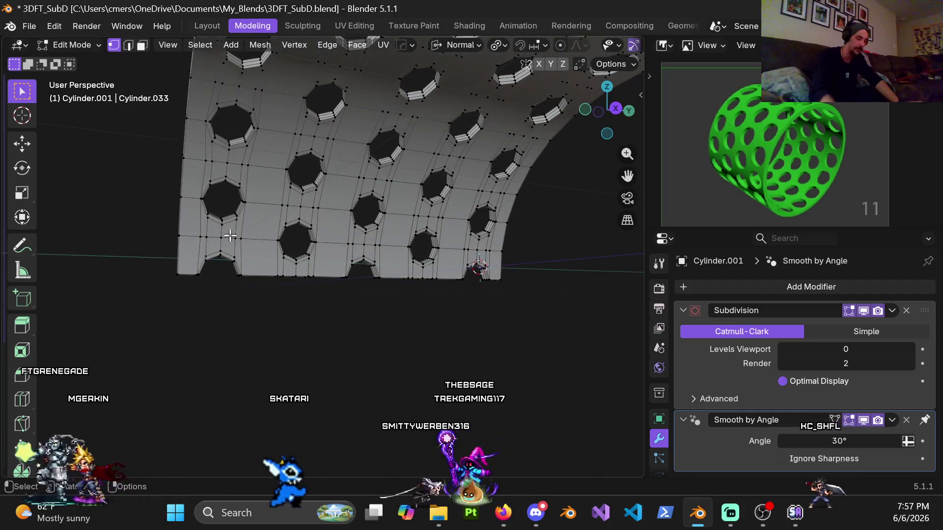
key("KP_3")
scroll(229, 235, "up", 6)
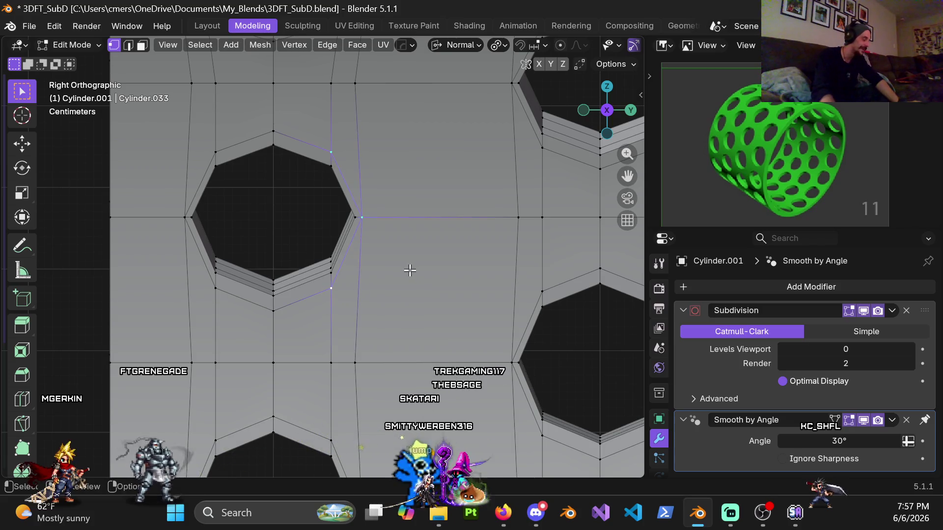
Step: Push the hole's right-side vertices 0.01 m and left-side vertices -0.01 m along normal X
key("g")
key("y")
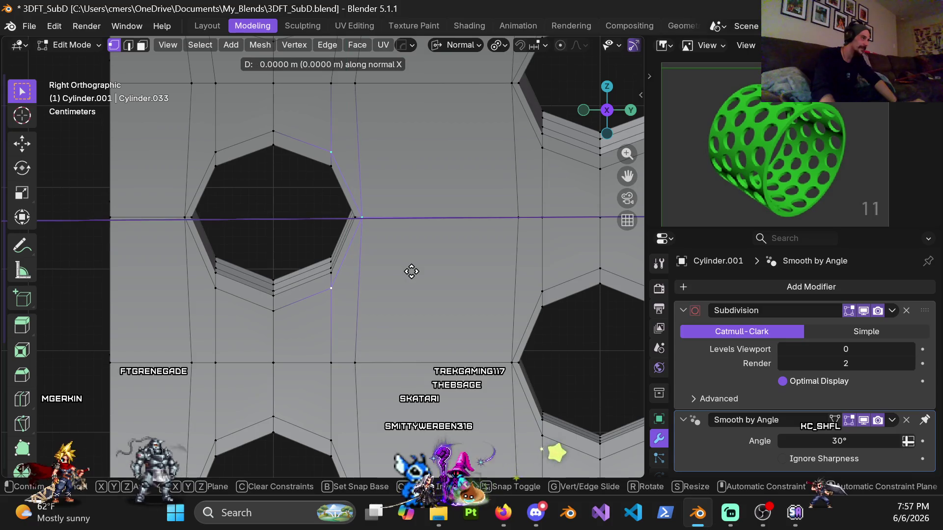
key("Return")
left_click(215, 147)
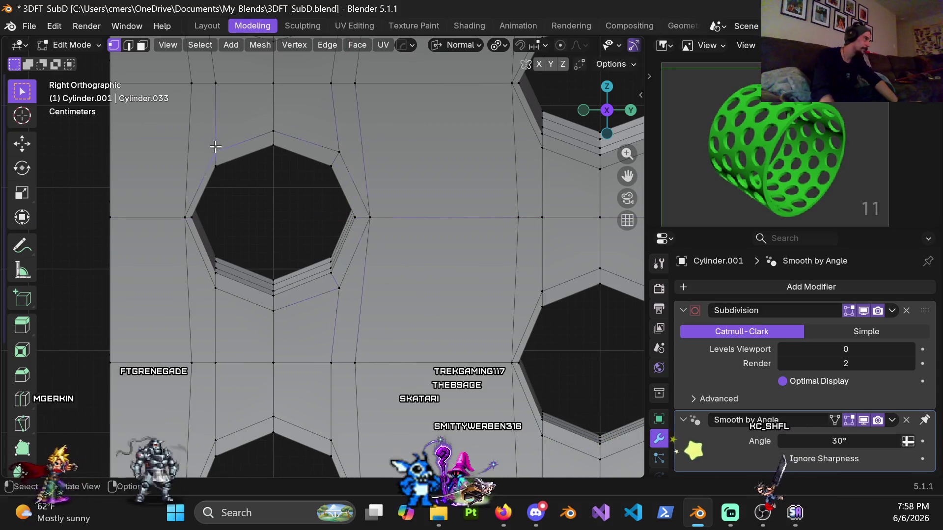
key("g")
key("x")
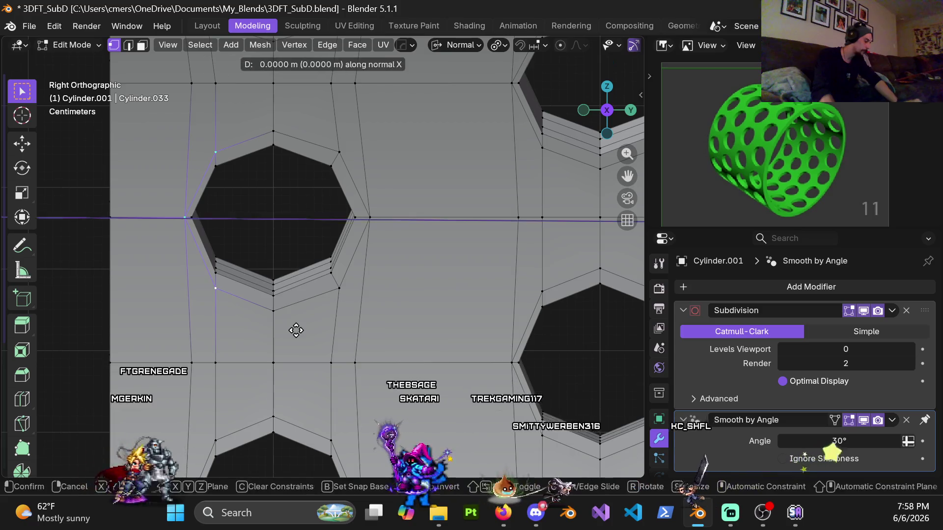
left_click(304, 325)
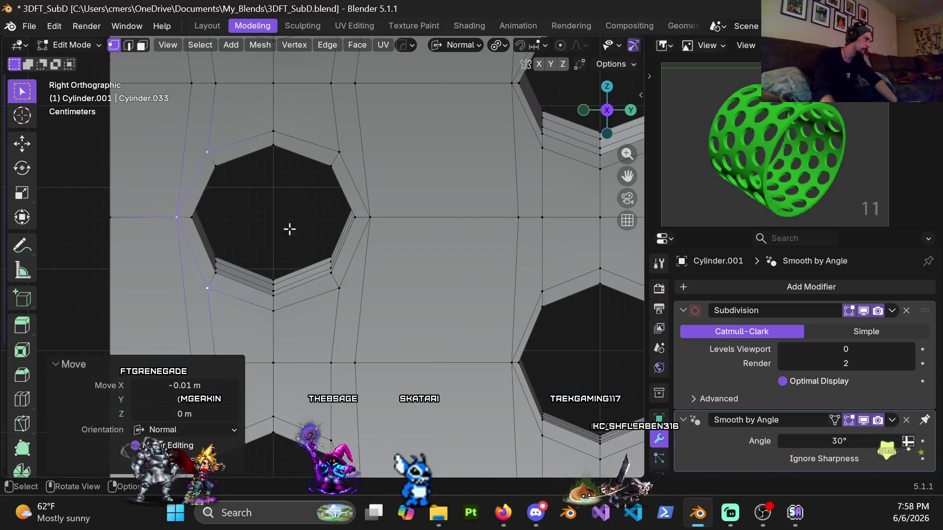
scroll(285, 224, "down", 3)
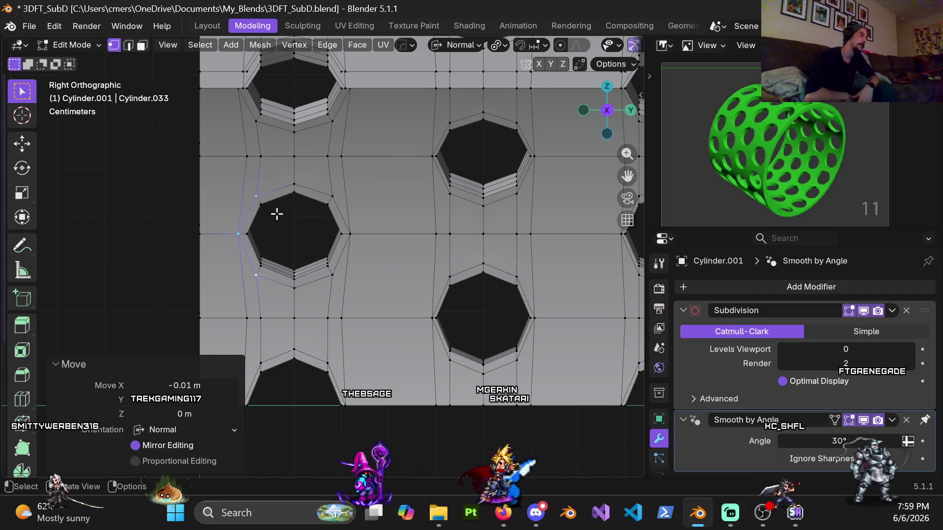
mouse_move(301, 203)
middle_mouse_down("shift")
mouse_move(419, 137)
mouse_move(369, 190)
middle_mouse_up("shift")
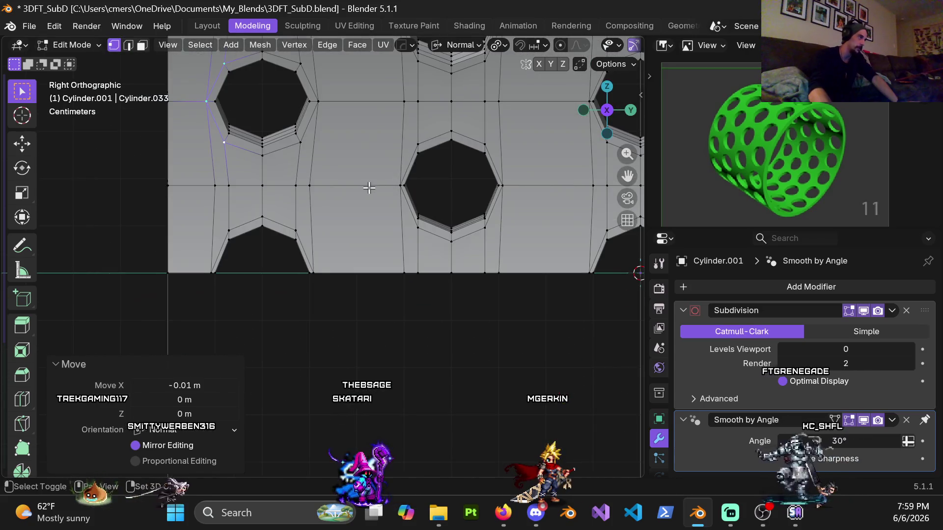
scroll(322, 275, "down", 3)
mouse_move(330, 294)
middle_mouse_down("shift")
mouse_move(331, 234)
mouse_move(312, 254)
middle_mouse_up("shift")
key("ctrl+KP_3")
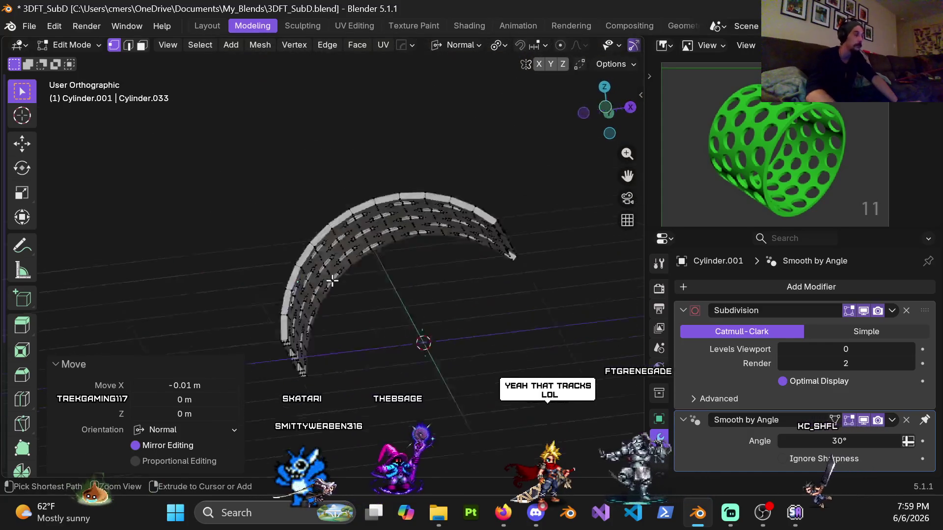
key("KP_3")
scroll(290, 285, "up", 3)
mouse_move(295, 295)
middle_mouse_down("shift")
mouse_move(307, 225)
mouse_move(294, 266)
middle_mouse_up("shift")
scroll(294, 266, "up", 4)
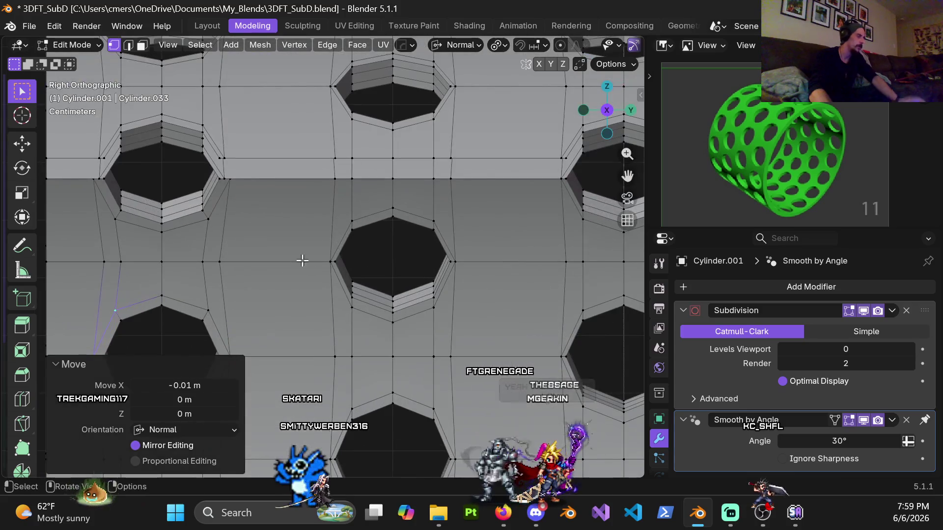
key("alt+Tab")
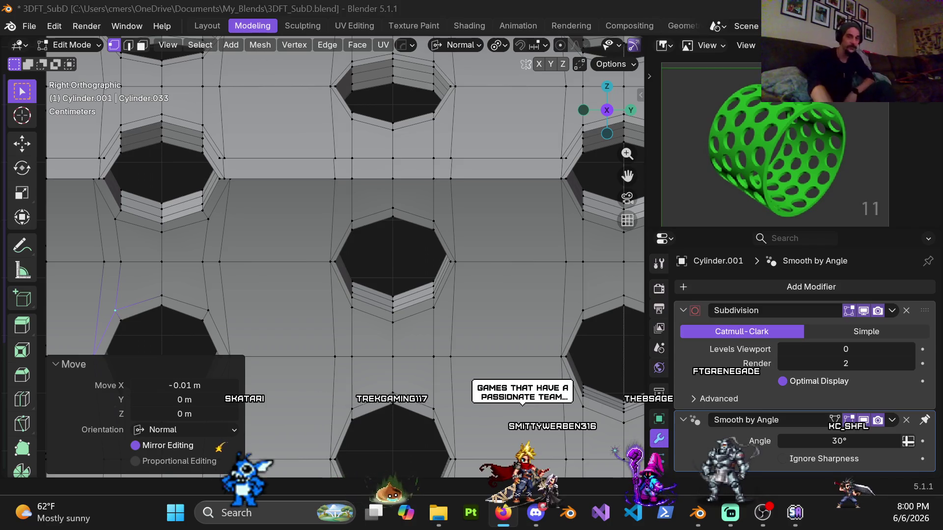
key("alt+Tab")
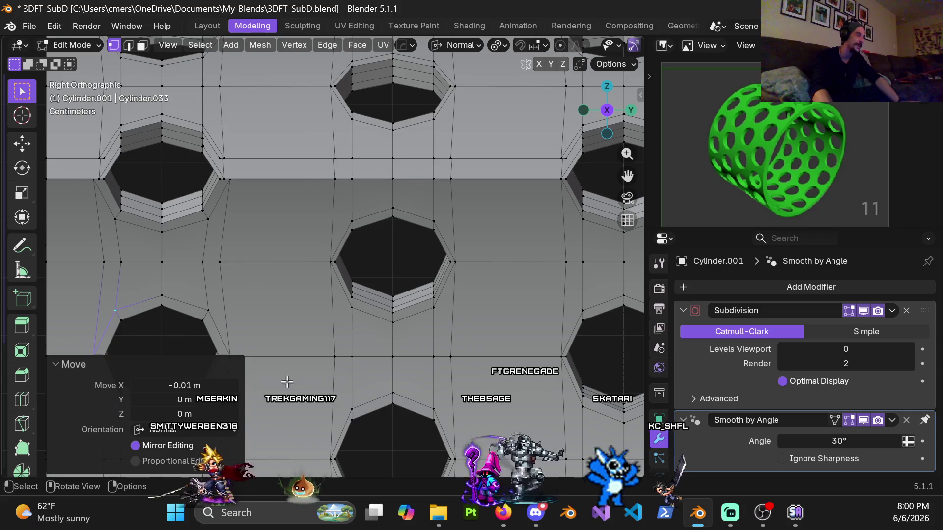
scroll(318, 276, "down", 2)
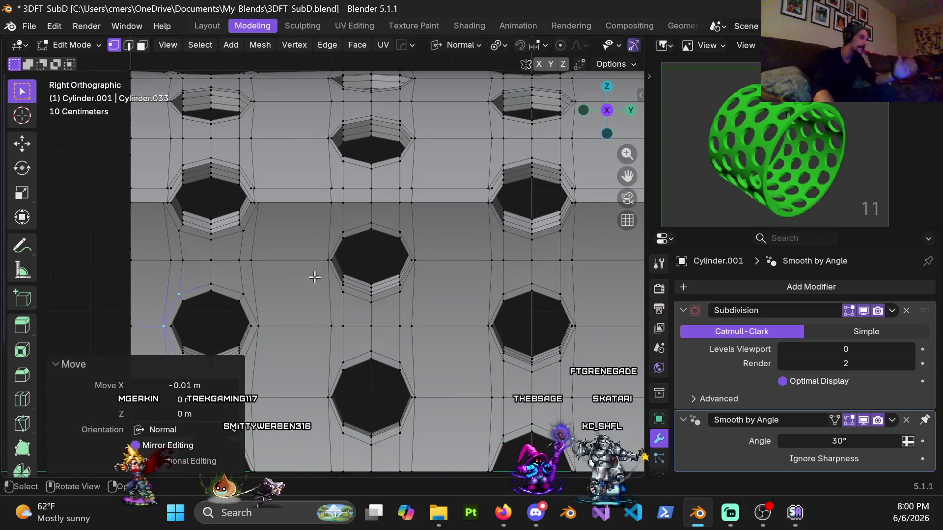
Step: On the next hole, shift the left and right side vertices 0.01 m outward along normal X
mouse_move(319, 281)
middle_mouse_down("shift")
mouse_move(343, 189)
mouse_move(320, 289)
middle_mouse_up("shift")
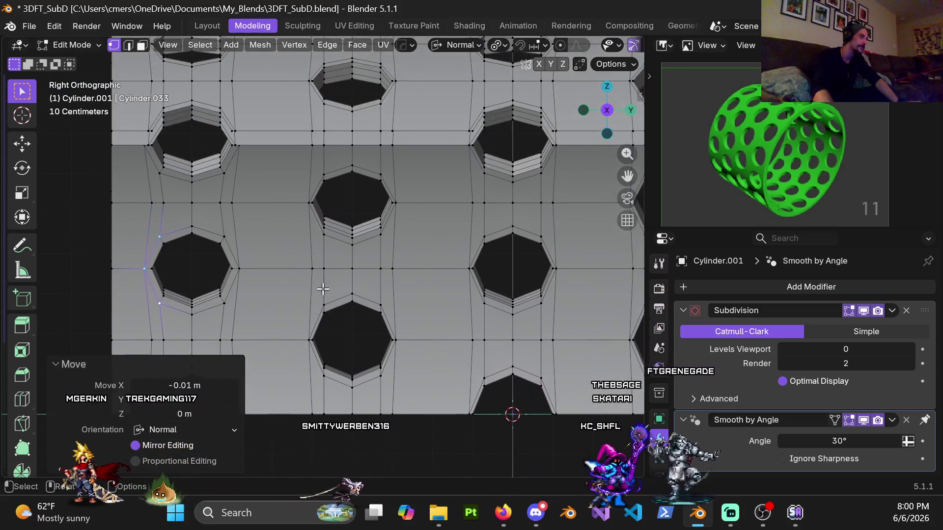
scroll(320, 288, "up", 2)
left_click(278, 234)
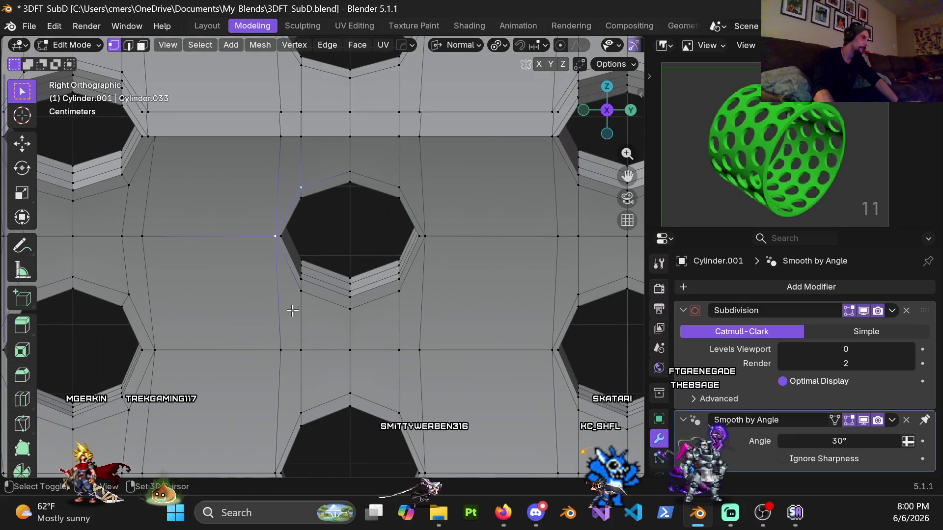
key("g")
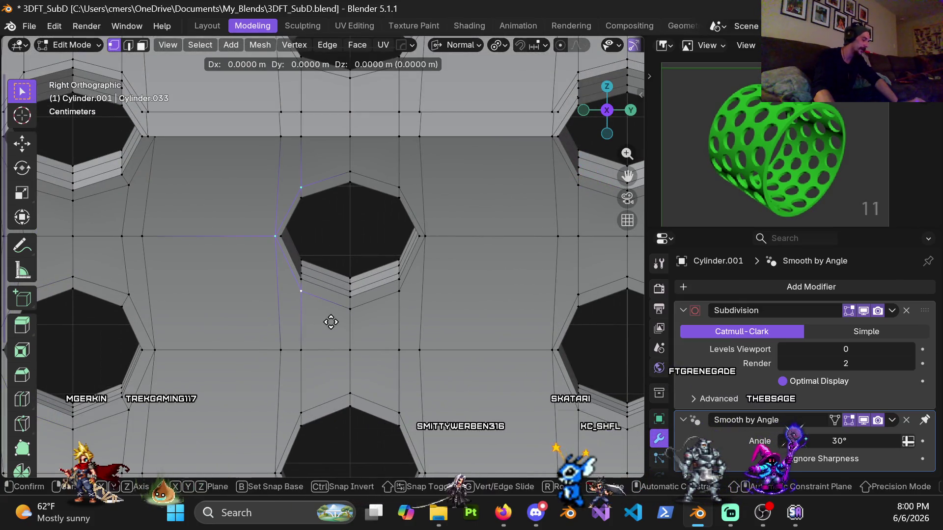
key("x")
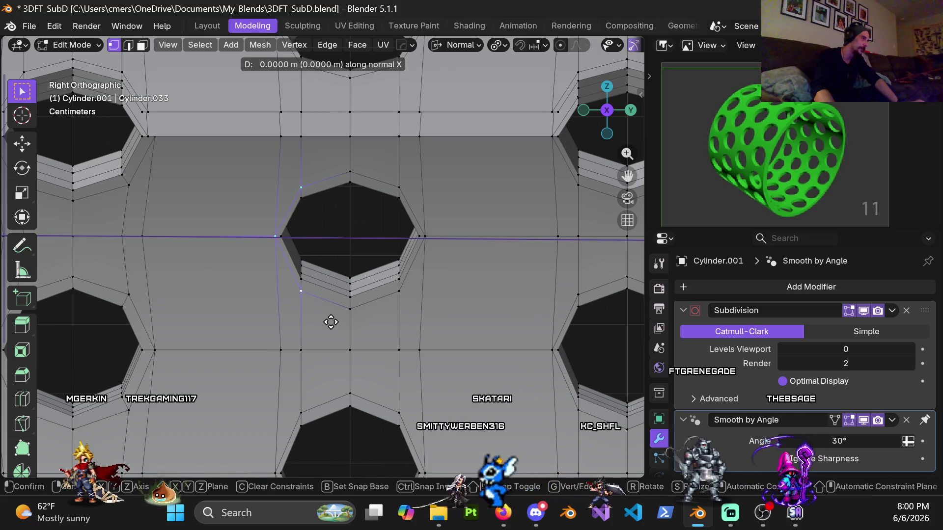
left_click(334, 326)
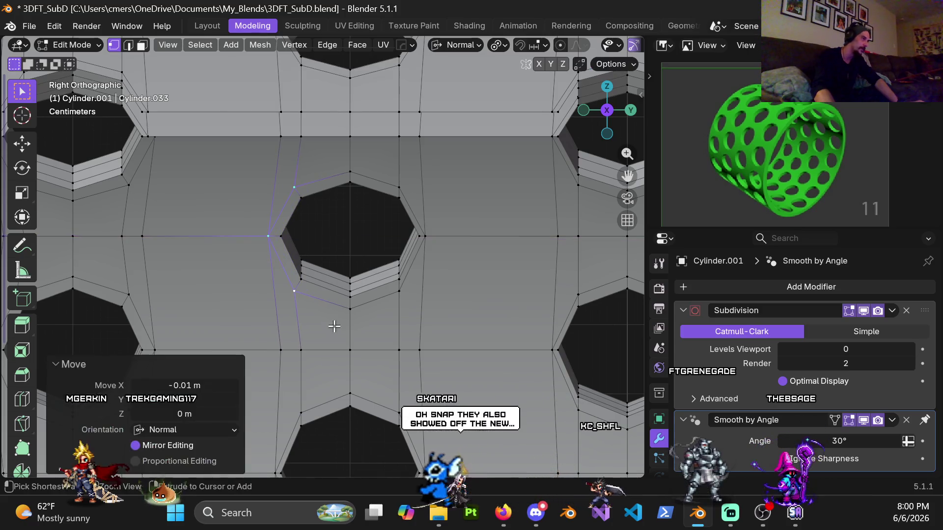
left_click(415, 207)
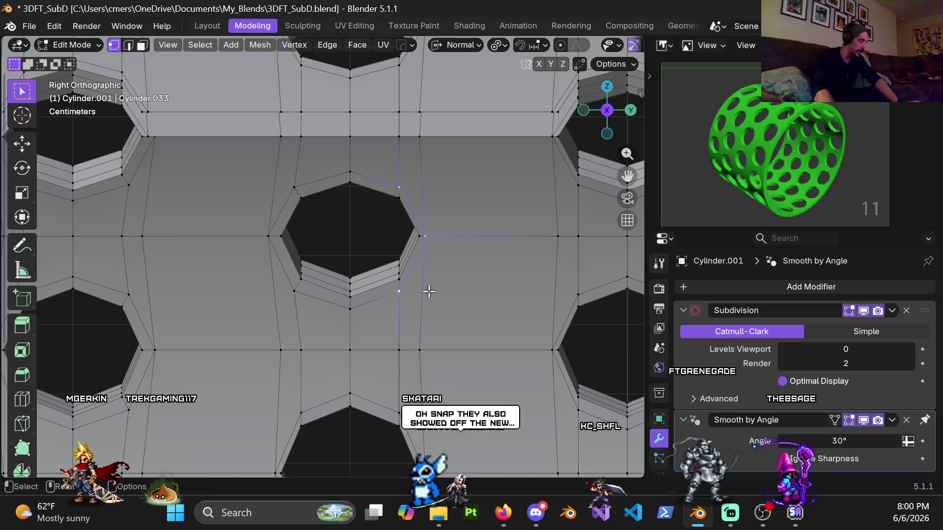
key("g")
key("x")
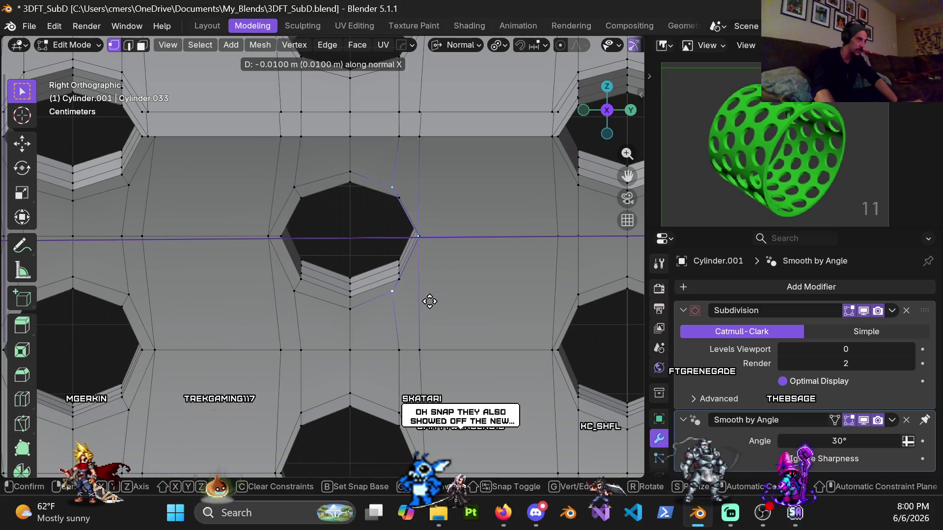
left_click(440, 308)
Step: Push the following hole's right and left side vertices 0.01 m outward along normal X
scroll(406, 311, "up", 5, "shift")
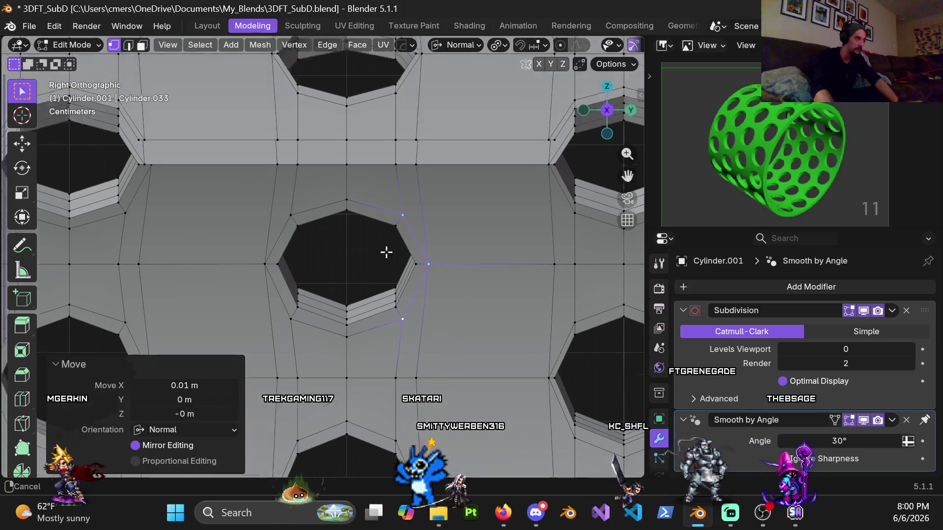
left_click(408, 218)
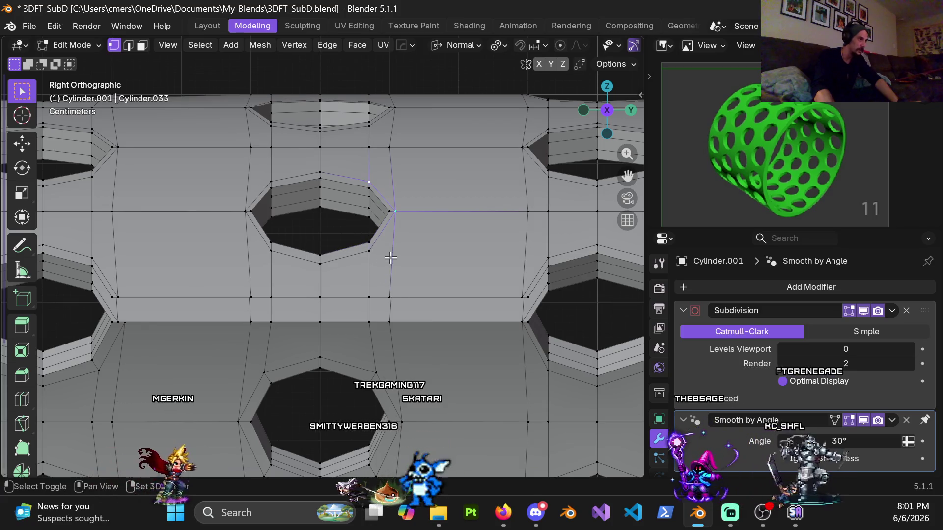
left_click(368, 252, "shift")
key("g")
key("x")
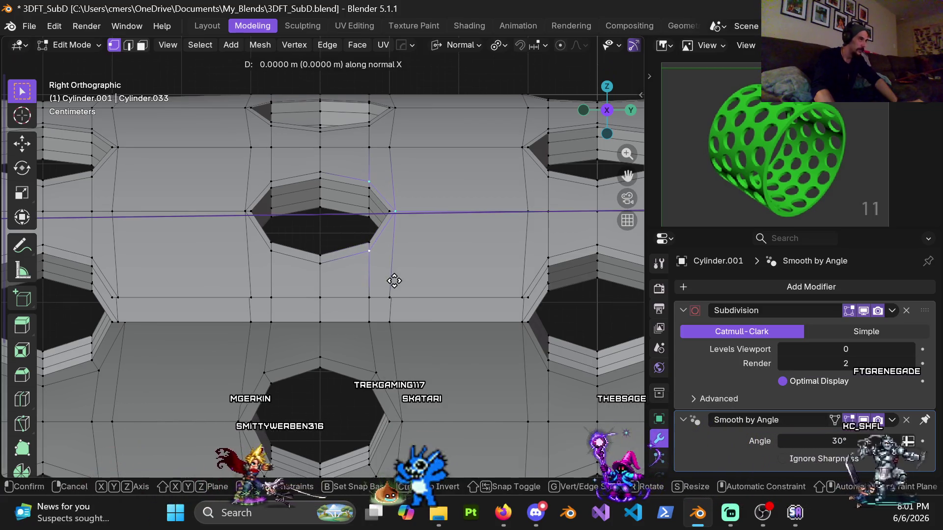
left_click(403, 287)
left_click(260, 193)
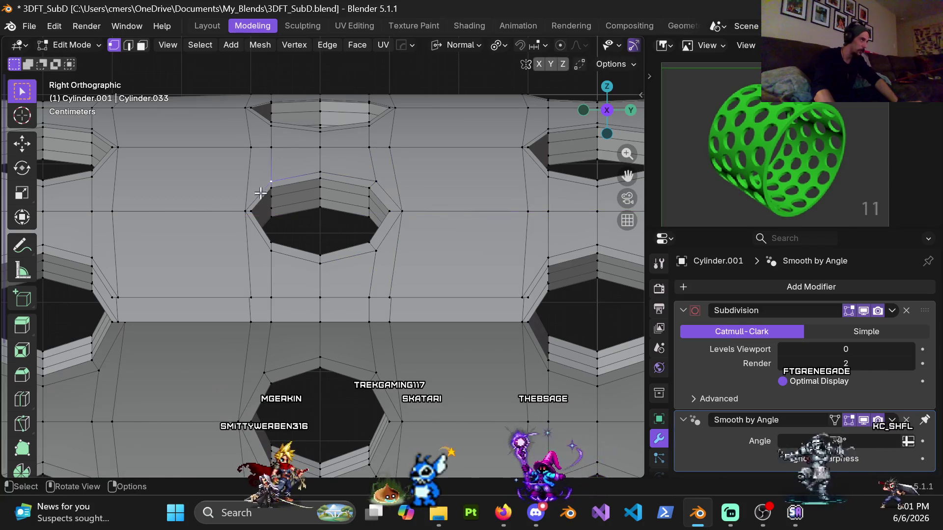
key("g")
key("x")
left_click(285, 286)
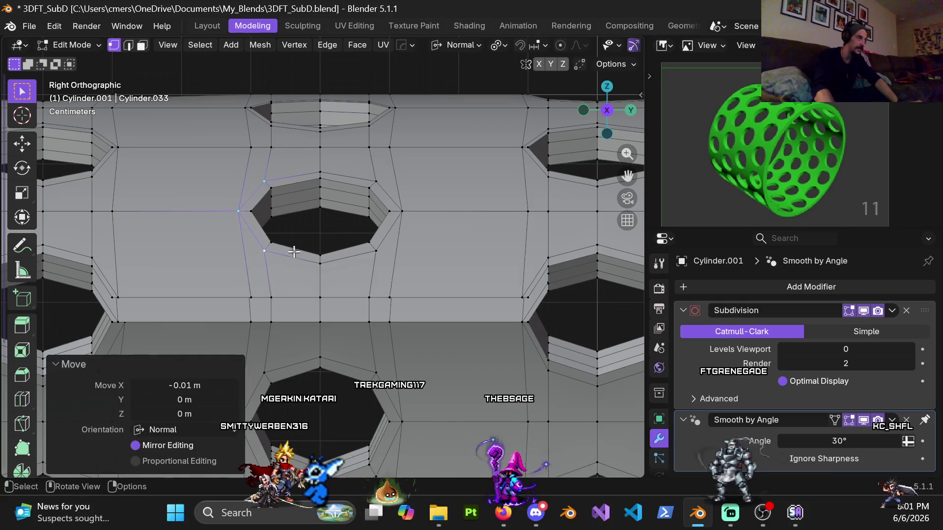
Step: Move another hole's right-side vertices and left-side loop 0.01 m outward along normal X
scroll(344, 226, "down", 3)
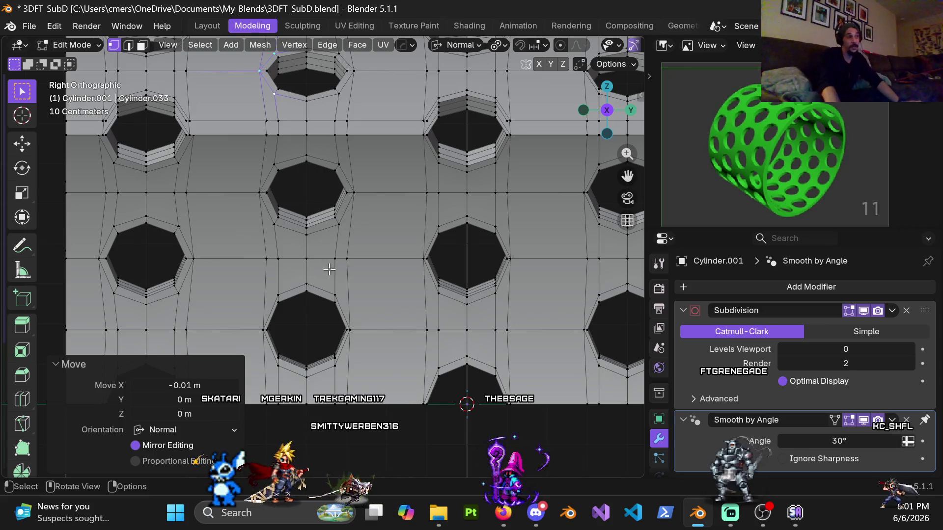
scroll(349, 246, "up", 3)
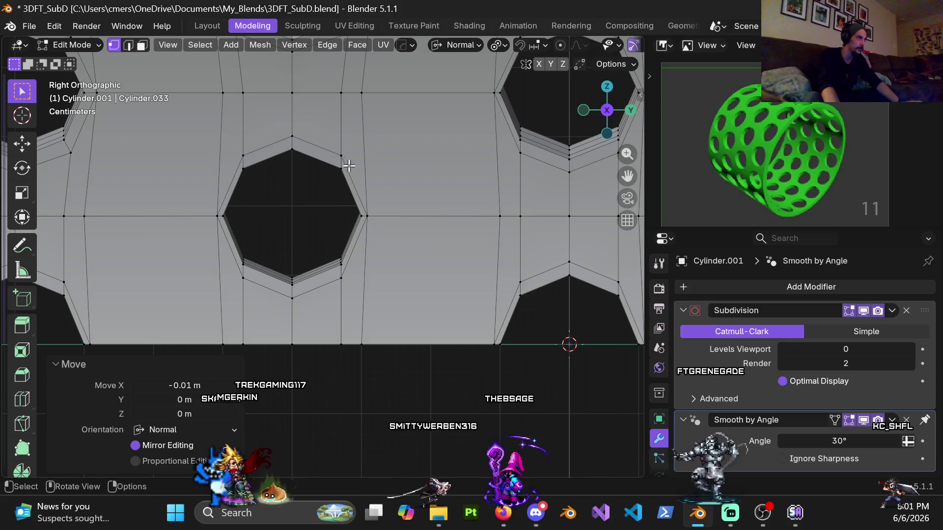
left_click(345, 159)
left_click(365, 215, "shift")
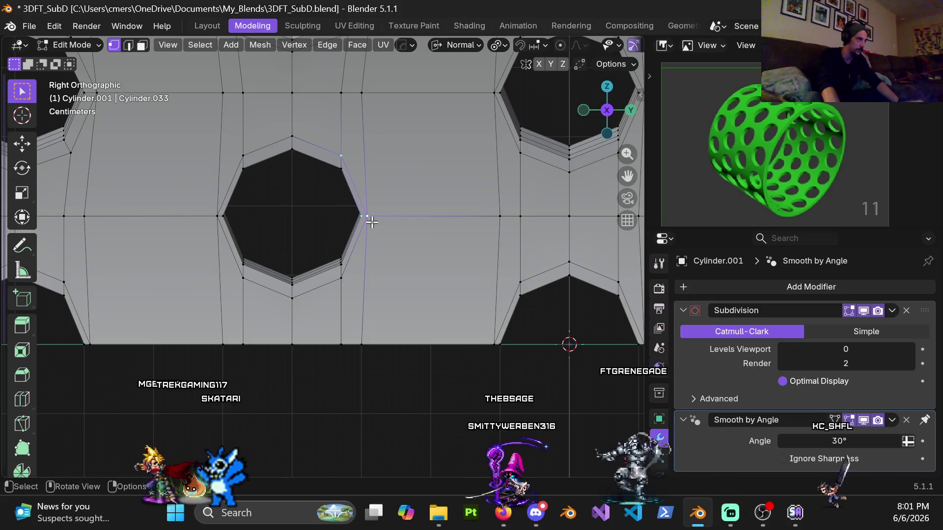
left_click(370, 216)
left_click(344, 269, "alt+shift")
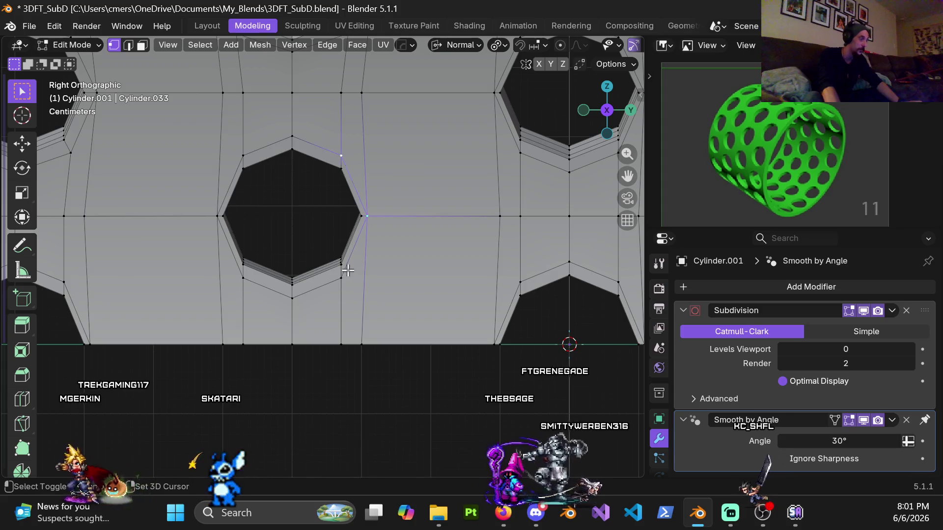
key("g")
key("x")
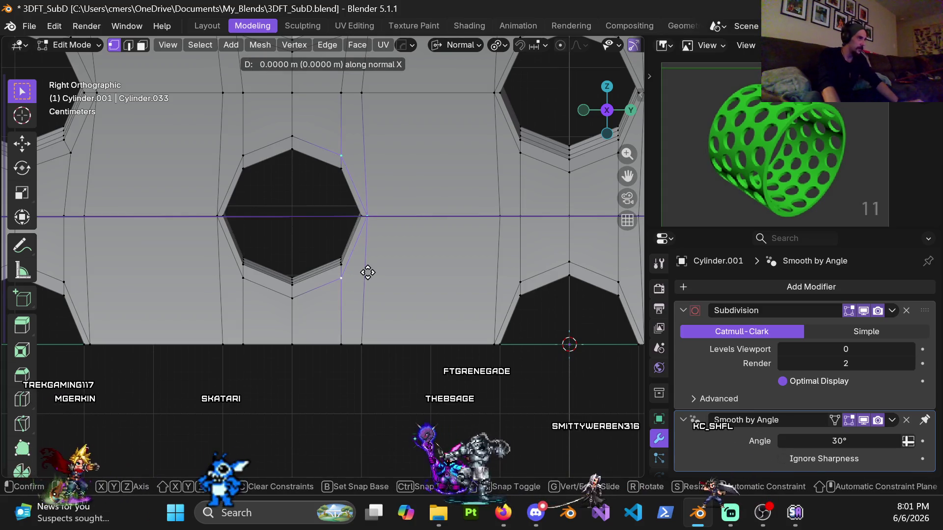
left_click(374, 273)
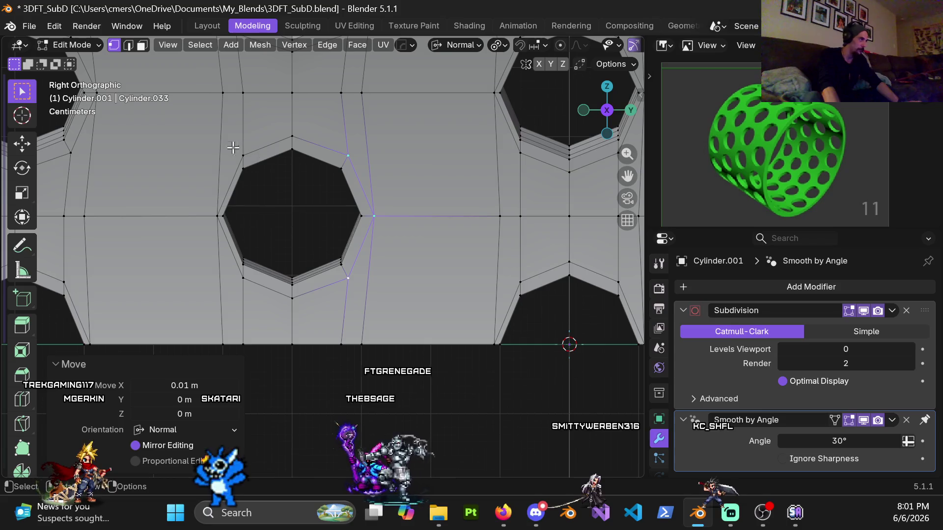
key("g")
key("x")
left_click(253, 304)
scroll(273, 204, "down", 3)
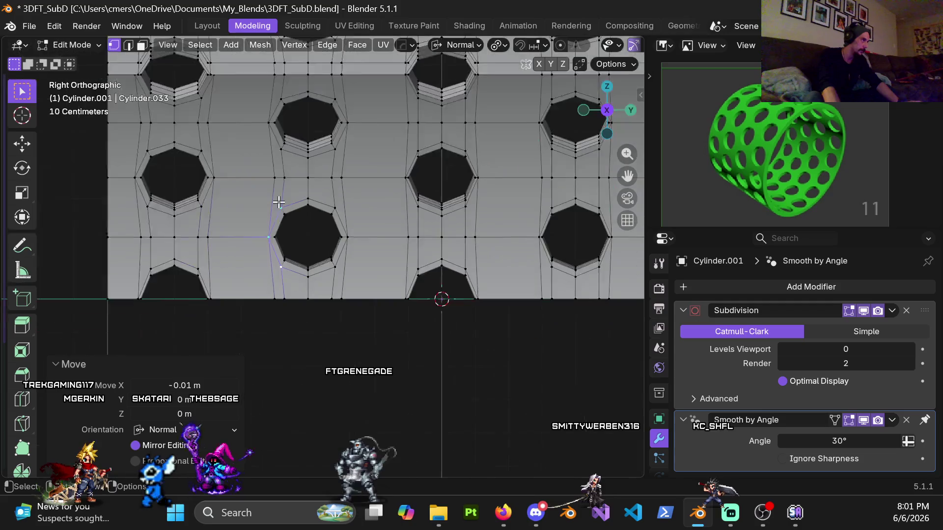
Step: Inspect the arc from top, front and bottom views, orbiting and zooming onto the underside holes
mouse_move(285, 263)
middle_mouse_down()
mouse_move(337, 164)
mouse_move(367, 243)
mouse_move(334, 133)
mouse_move(336, 186)
mouse_move(360, 211)
middle_mouse_up()
key("KP_7")
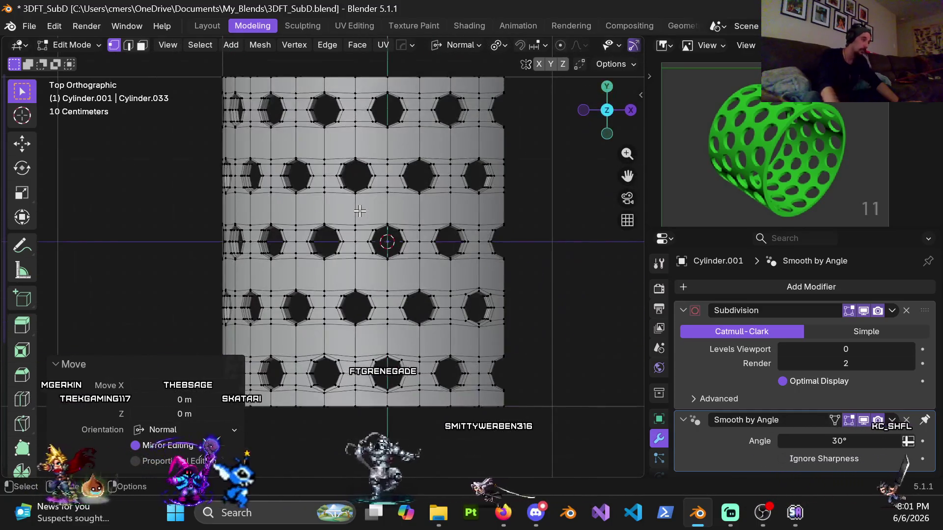
key("KP_1")
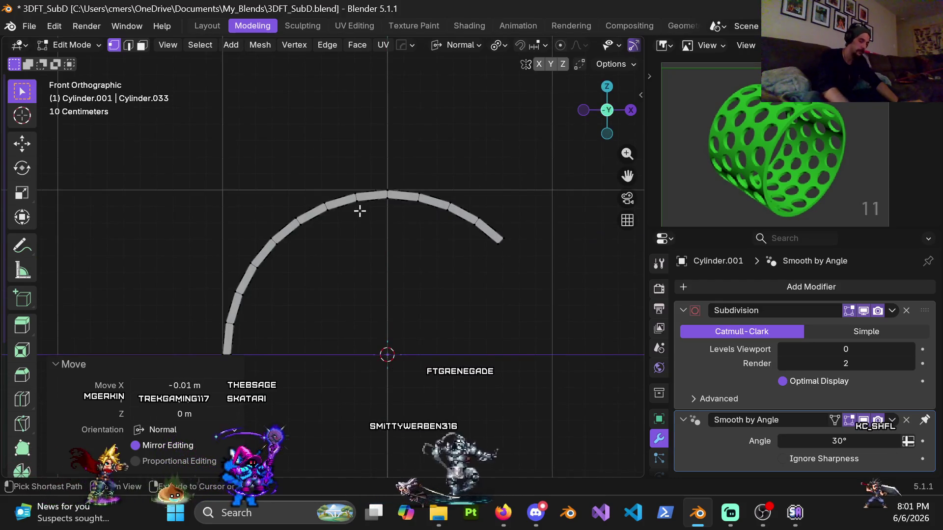
key("ctrl+KP_7")
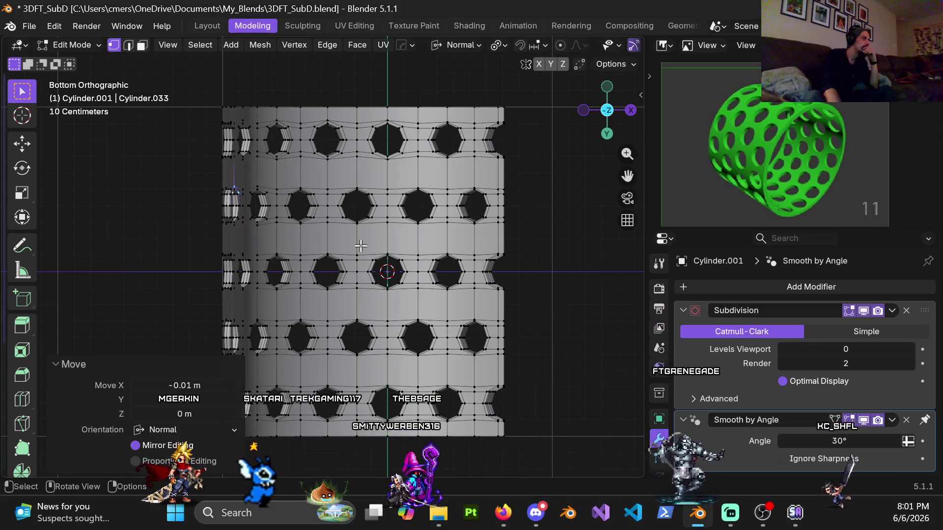
mouse_move(357, 241)
middle_mouse_down()
mouse_move(242, 238)
mouse_move(227, 269)
mouse_move(200, 291)
mouse_move(313, 312)
middle_mouse_up()
scroll(313, 312, "up", 5)
mouse_move(370, 326)
middle_mouse_down()
mouse_move(392, 163)
mouse_move(447, 159)
middle_mouse_up()
middle_click_drag(232, 231, 173, 270, "shift")
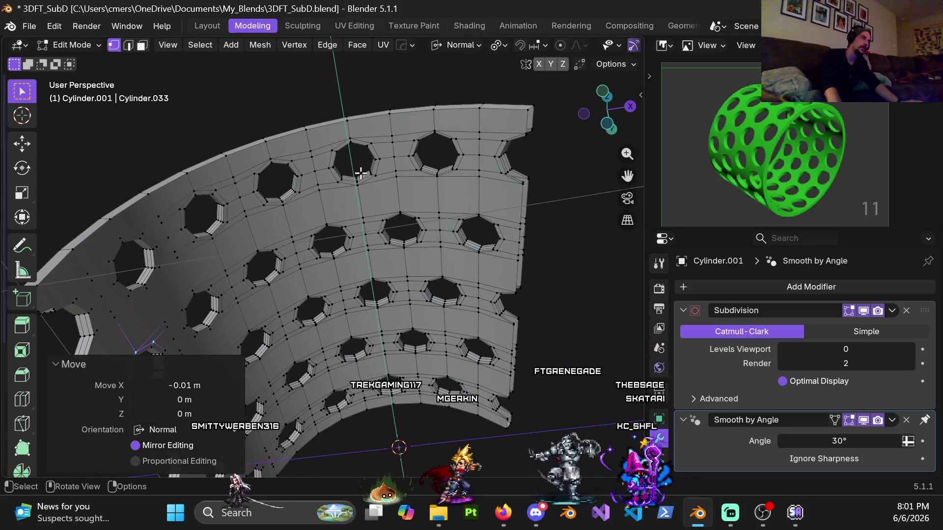
mouse_move(430, 166)
middle_mouse_down()
mouse_move(205, 278)
mouse_move(221, 251)
middle_mouse_up()
middle_click_drag(395, 82, 244, 171)
mouse_move(317, 143)
middle_mouse_down("ctrl")
mouse_move(283, 279)
mouse_move(336, 325)
middle_mouse_up("ctrl")
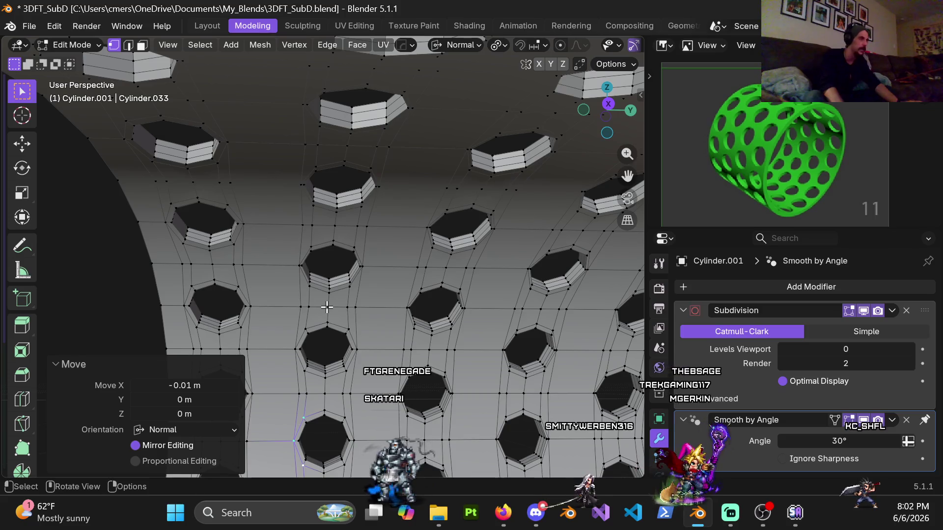
key("ctrl+KP_7")
Step: Shift the first underside hole's top vertices 0.01 m and bottom vertex -0.01 m along normal X
scroll(348, 276, "up", 4)
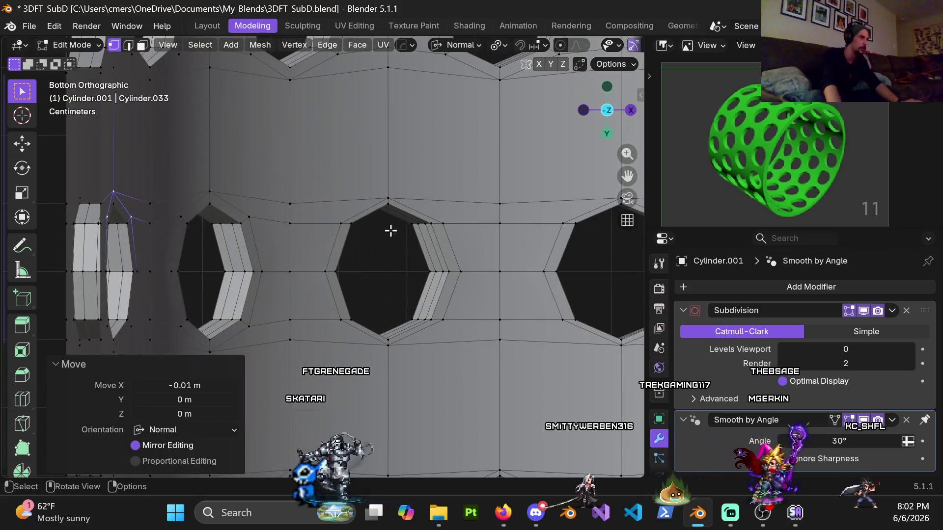
left_click(339, 225)
left_click(442, 218, "shift")
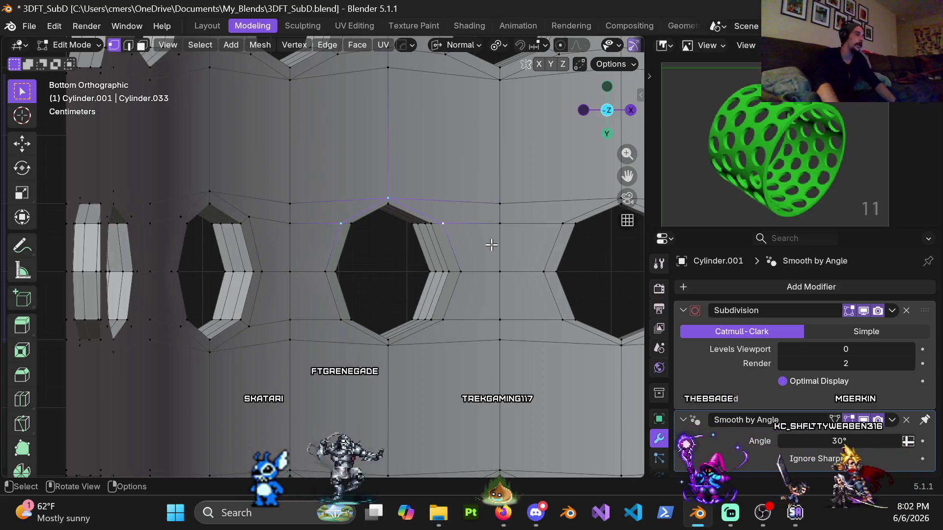
key("g")
key("y")
key("Escape")
key("g")
key("x")
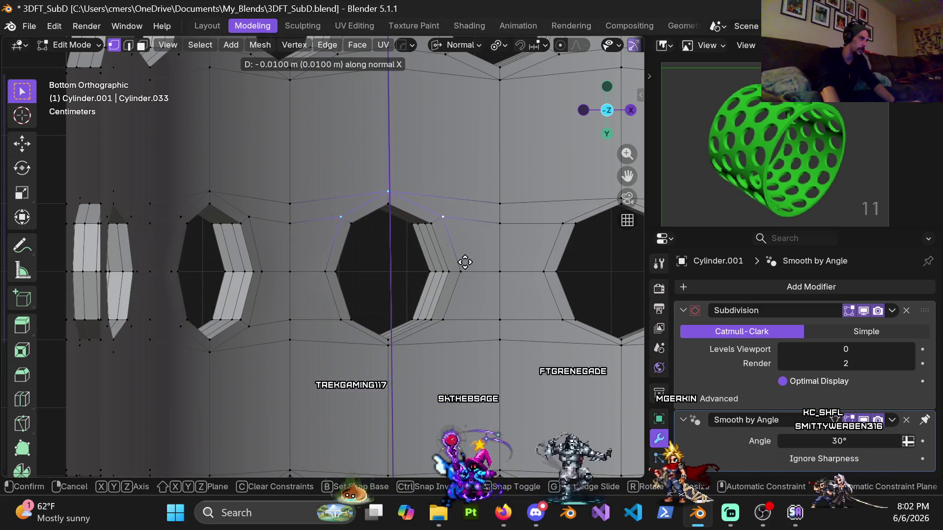
left_click(465, 262)
left_click(347, 323)
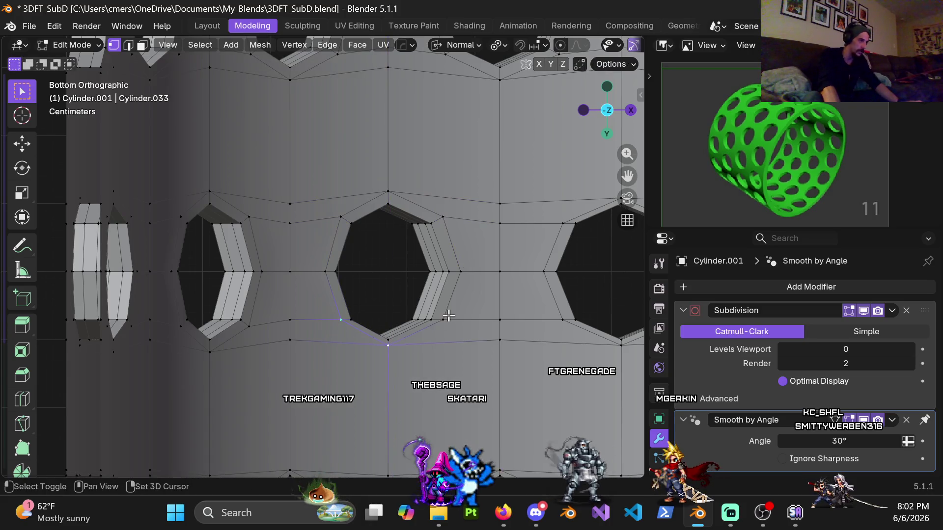
key("g")
key("x")
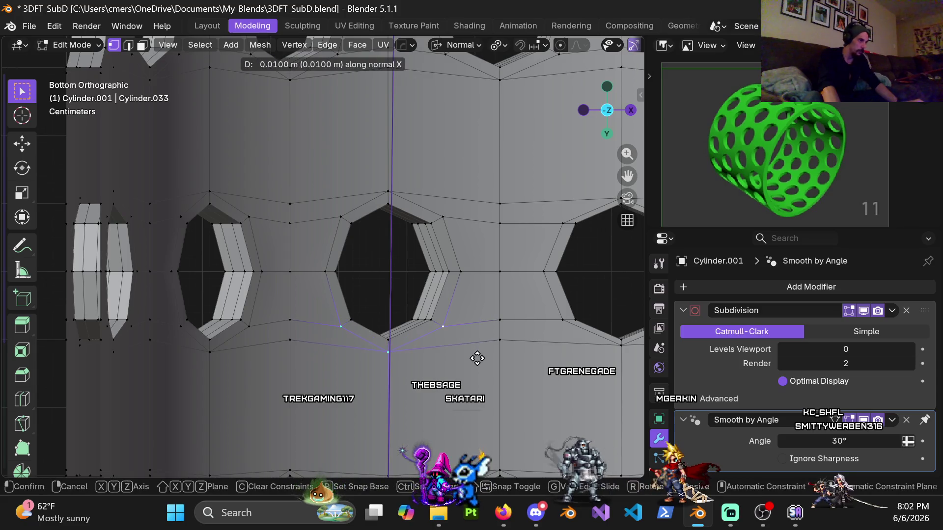
left_click(477, 358)
Step: Move the middle hole's top vertices 0.01 m and its three bottom vertices -0.01 m along the normal
middle_click_drag(486, 292, 312, 290, "shift")
left_click(445, 207)
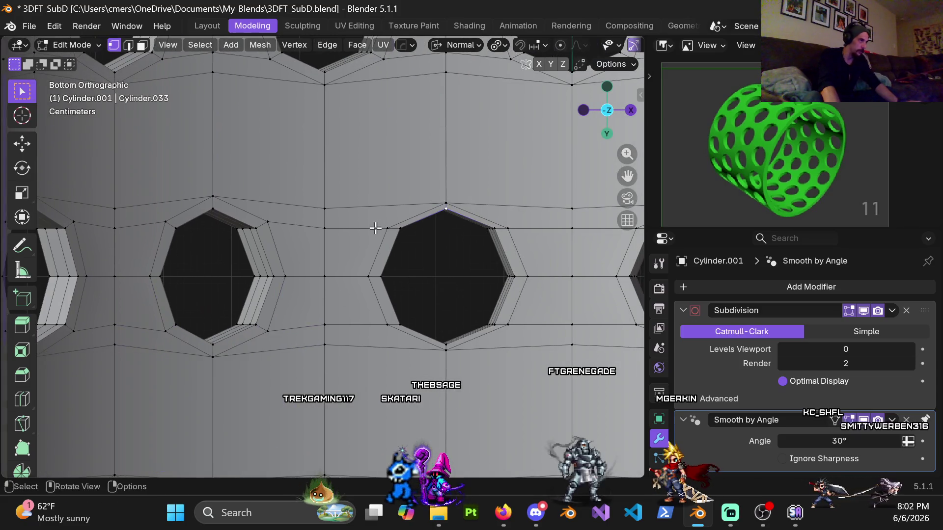
left_click(506, 227, "shift")
mouse_move(480, 381)
middle_mouse_down("shift")
mouse_move(440, 317)
mouse_move(421, 324)
middle_mouse_up("shift")
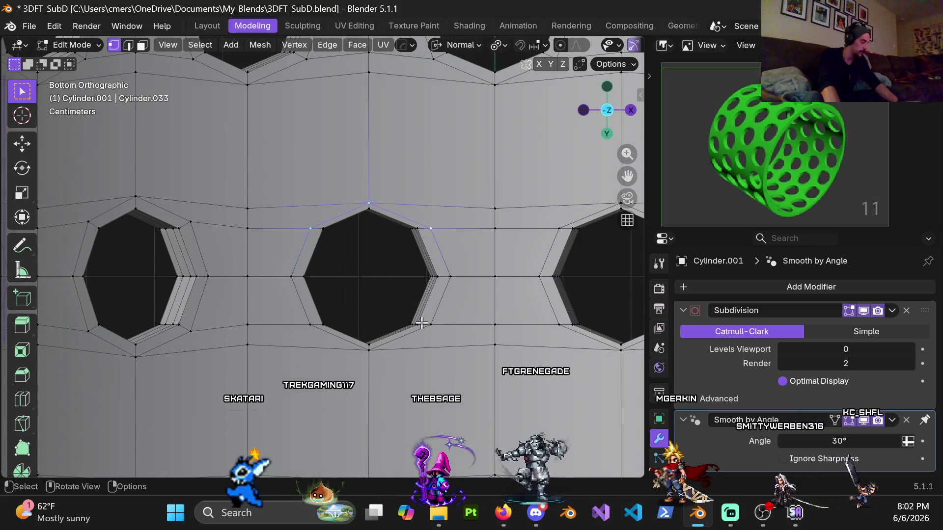
key("g")
key("z")
left_click(329, 348)
left_click(310, 324)
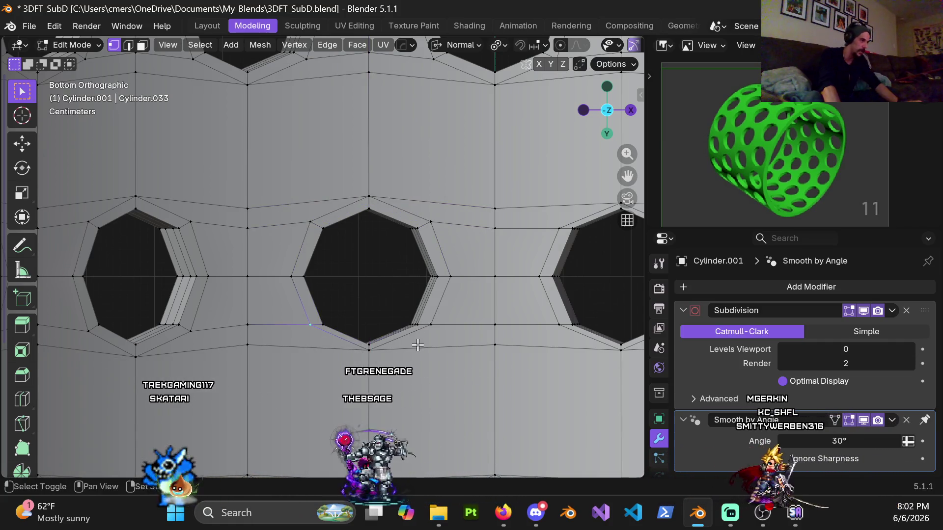
left_click(369, 350, "shift")
left_click(431, 325, "shift")
key("g")
key("x")
left_click(461, 362)
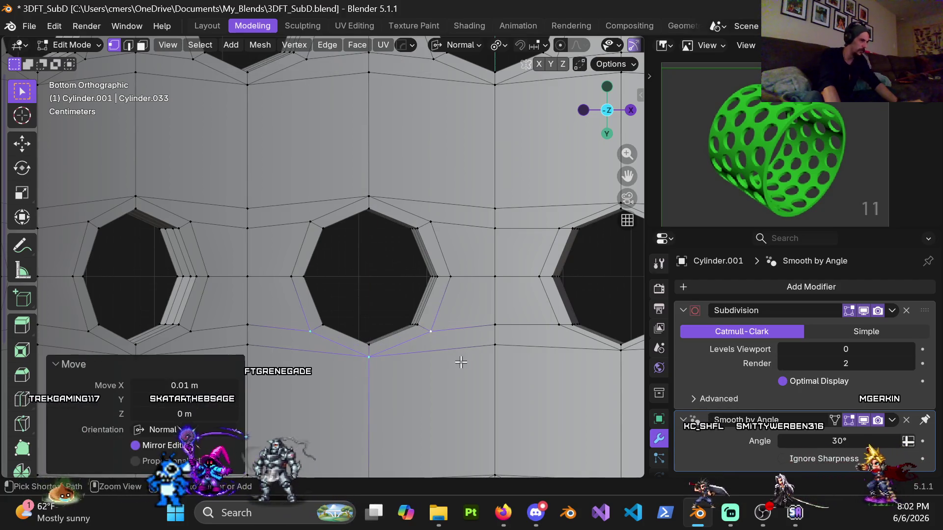
Step: Shift another hole's top vertex by a typed 0.01 m and its lower vertex -0.01 m along the normal
scroll(393, 295, "down", 3)
middle_click_drag(484, 254, 412, 271, "shift")
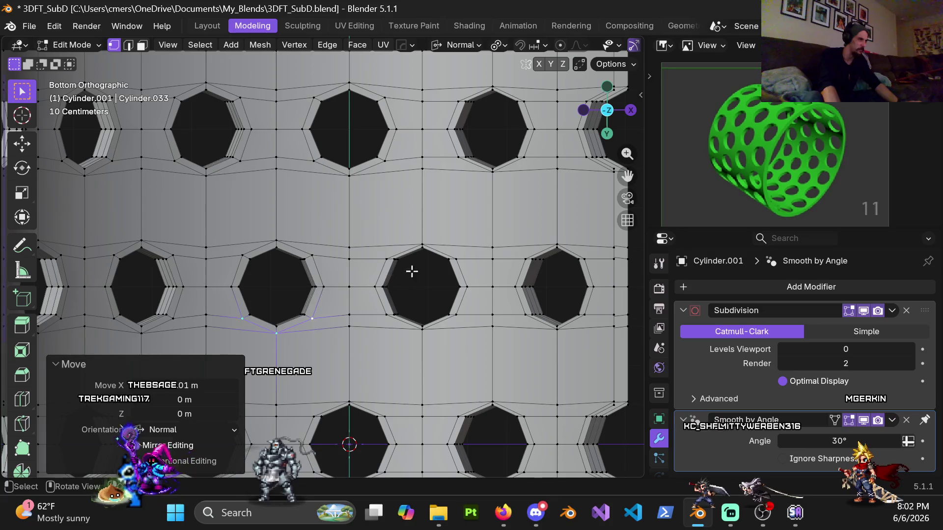
left_click(386, 259)
scroll(459, 270, "down", 2)
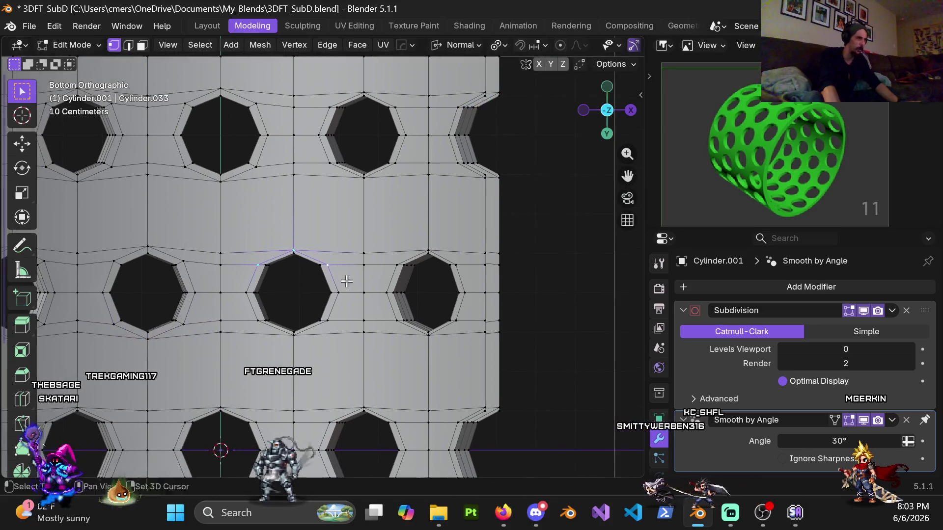
scroll(348, 298, "up", 4)
key("g")
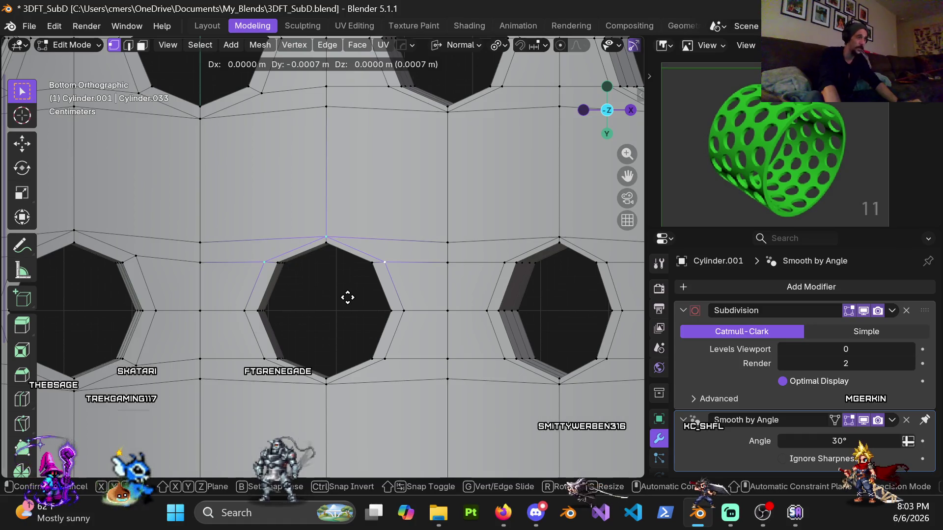
key("x")
key("x")
type("0.01")
key("Return")
scroll(364, 269, "down", 4, "shift")
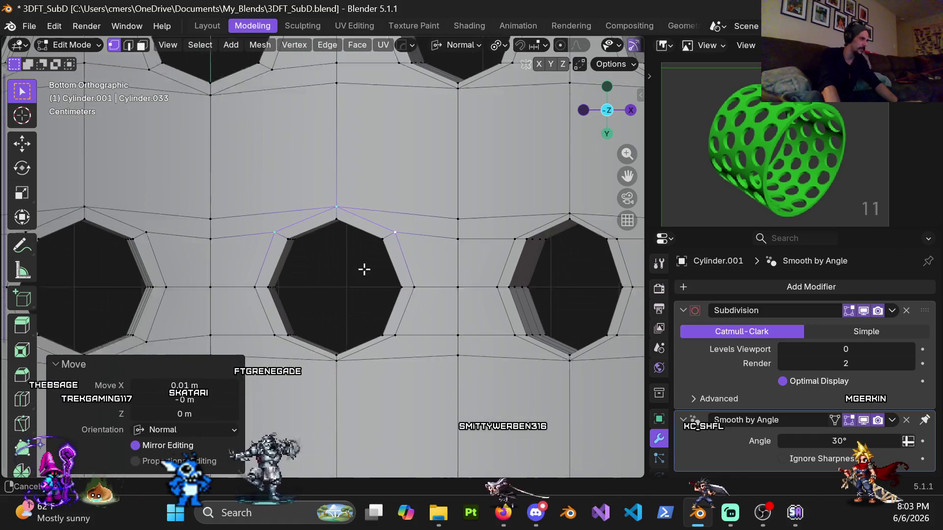
left_click(301, 254)
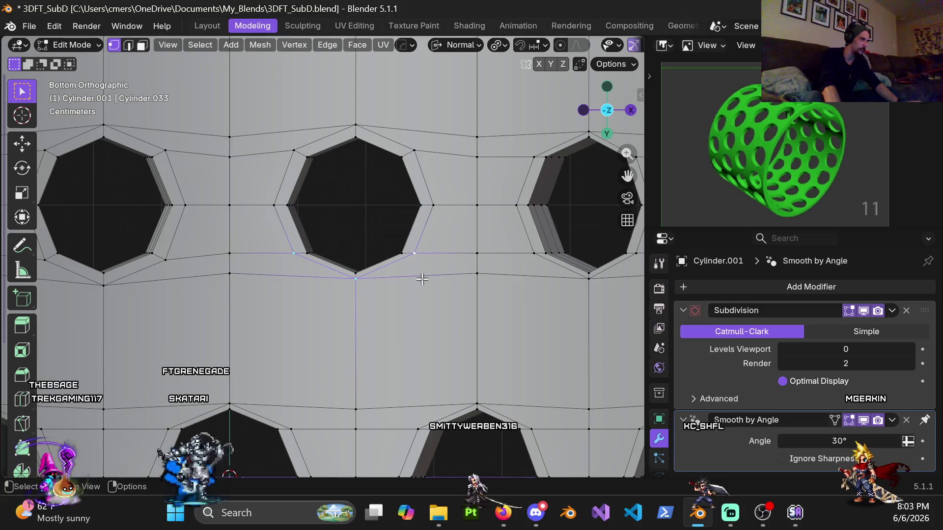
key("g")
key("x")
key("x")
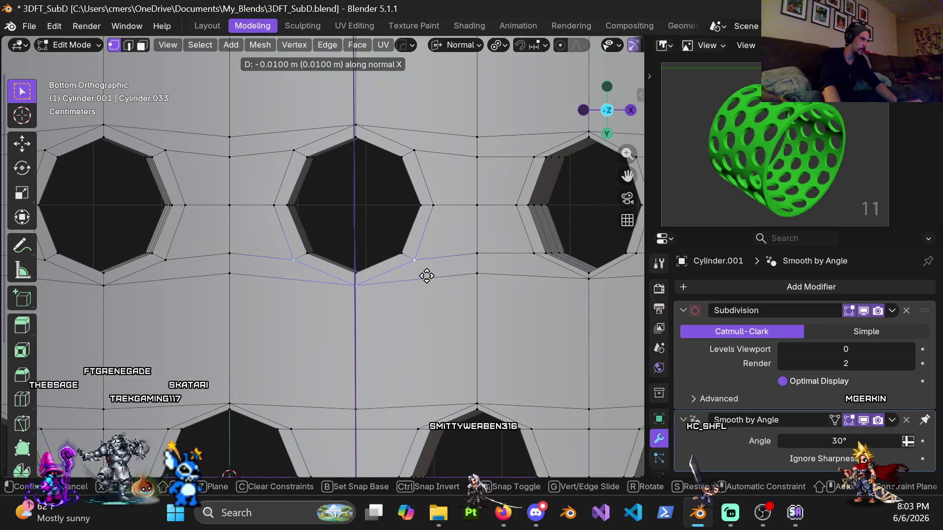
left_click(408, 280)
Step: Even out the next hole's top and bottom vertices along the normal, then return to bottom view
scroll(407, 280, "down", 3)
scroll(337, 259, "down", 5, "ctrl")
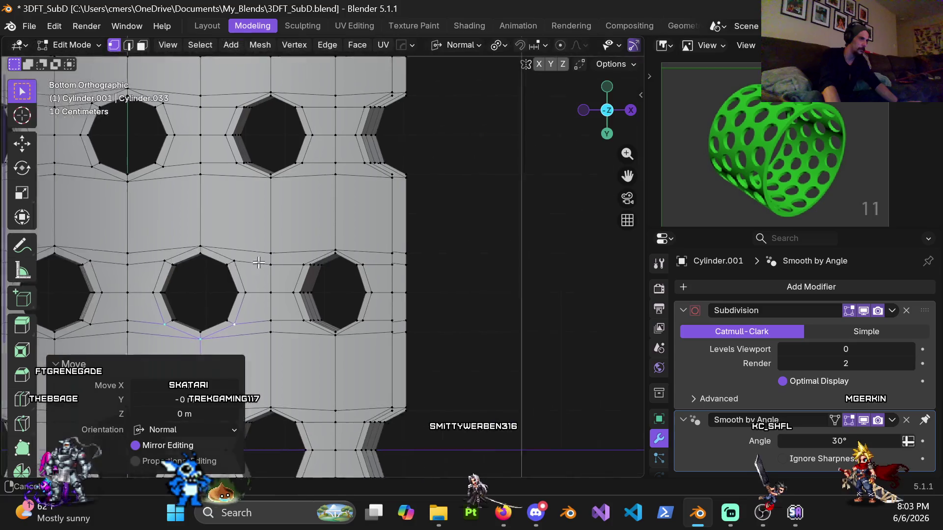
scroll(287, 262, "up", 4)
middle_click_drag(288, 261, 356, 255, "shift")
left_click(316, 238)
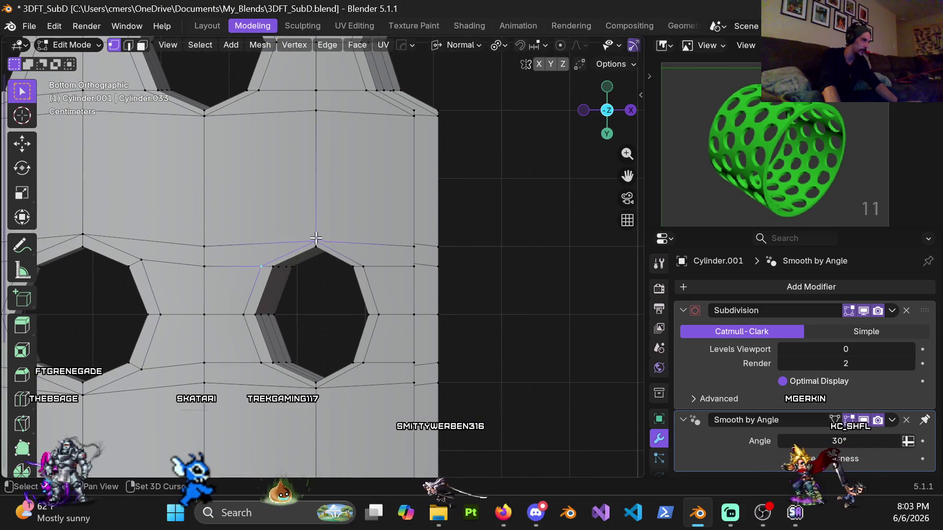
key("g")
key("x")
key("x")
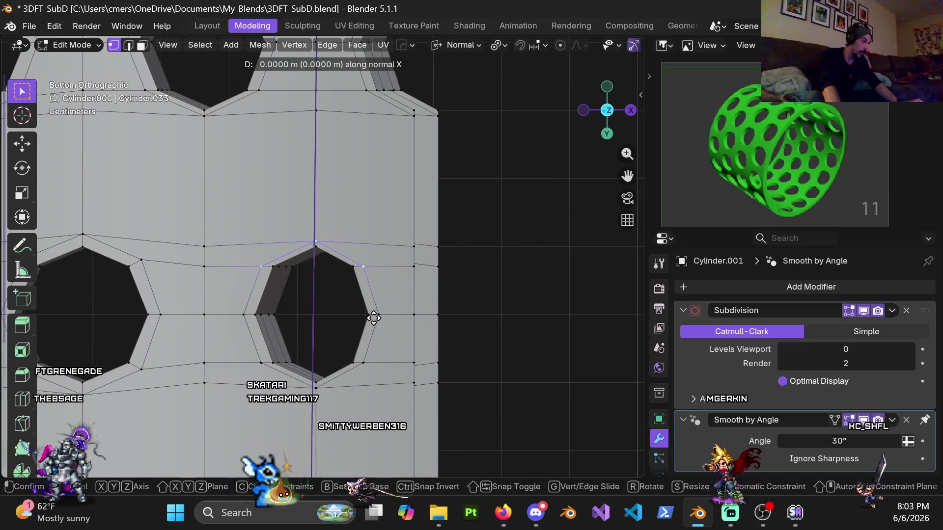
left_click(377, 305)
scroll(377, 306, "up", 3, "shift")
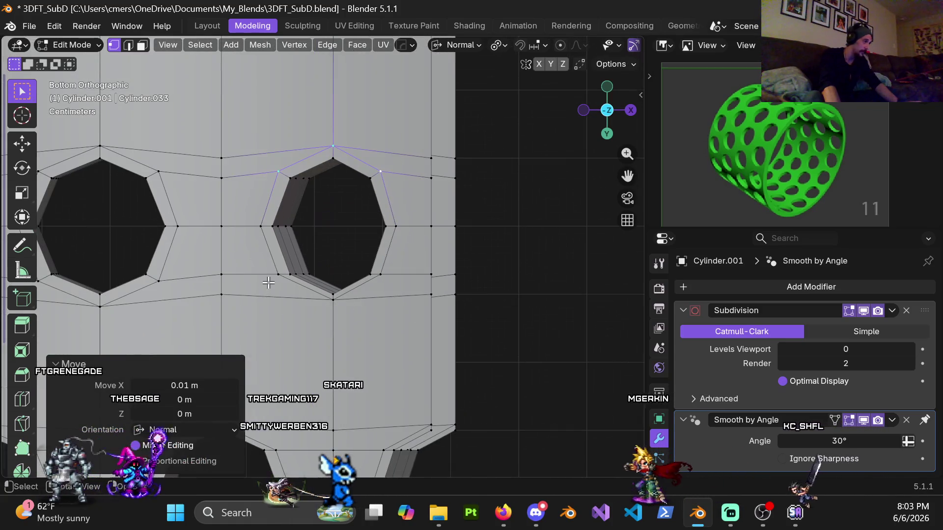
key("g")
key("x")
key("x")
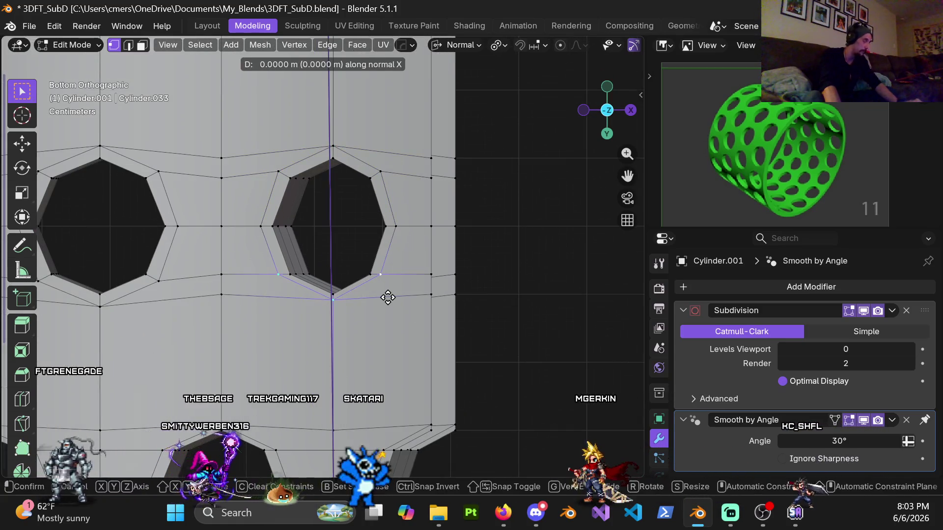
left_click(388, 290)
scroll(317, 275, "down", 3)
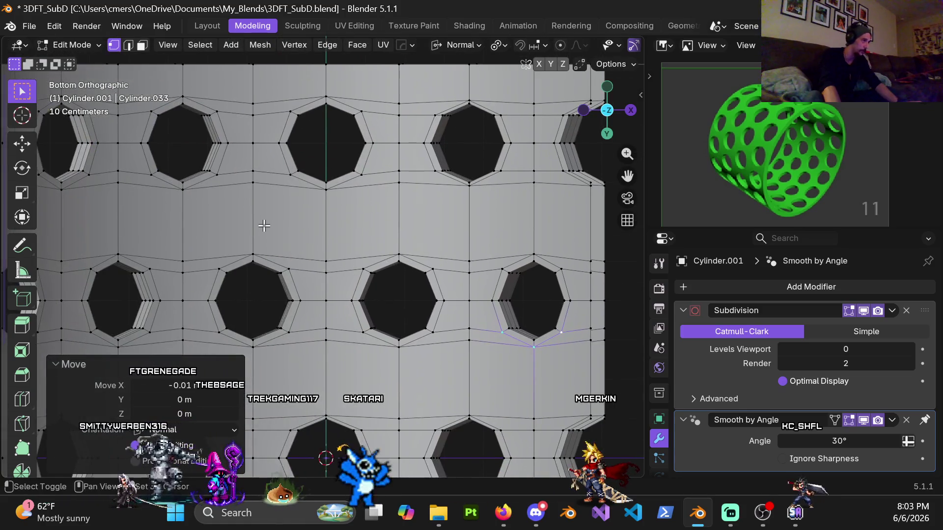
mouse_move(265, 225)
middle_mouse_down()
mouse_move(226, 264)
mouse_move(339, 252)
mouse_move(168, 171)
middle_mouse_up()
key("ctrl+KP_7")
middle_click_drag(360, 320, 354, 225, "shift")
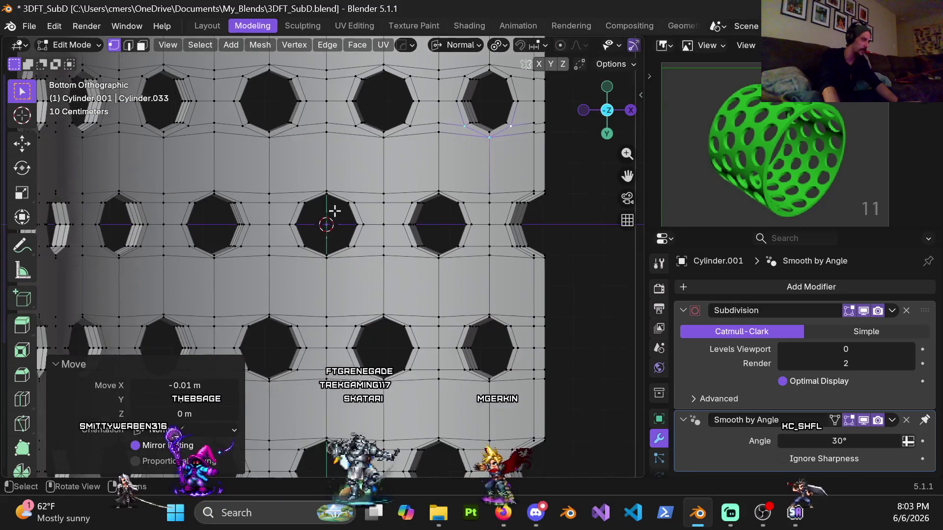
Step: Move the next hole's top vertices 0.01 m and bottom vertex -0.01 m along the normal
scroll(438, 214, "up", 3)
middle_click_drag(434, 210, 312, 253, "shift")
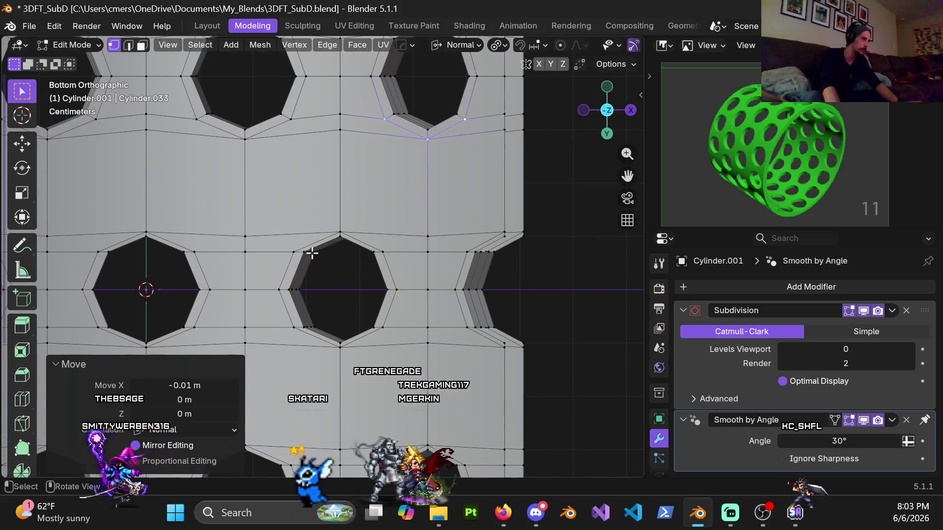
left_click(294, 250)
left_click(339, 236, "shift")
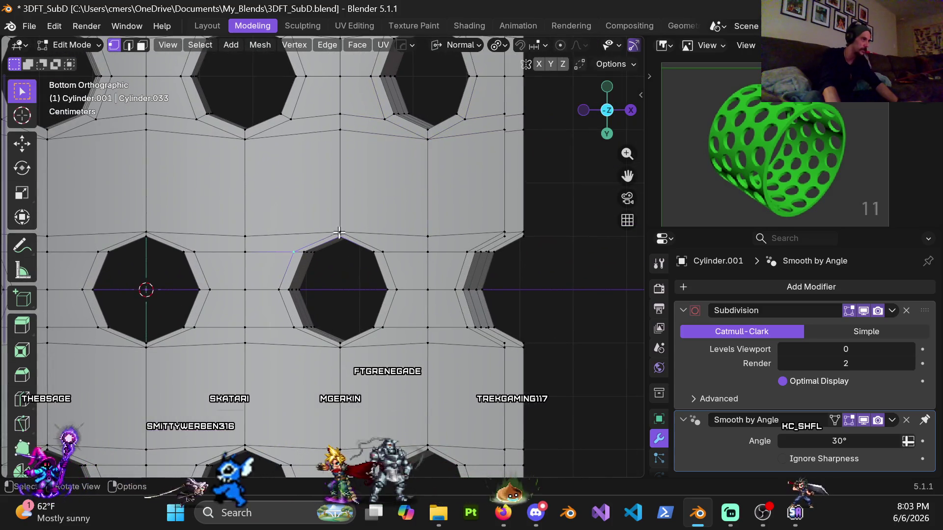
scroll(351, 259, "up", 3)
left_click(426, 249, "shift")
key("g")
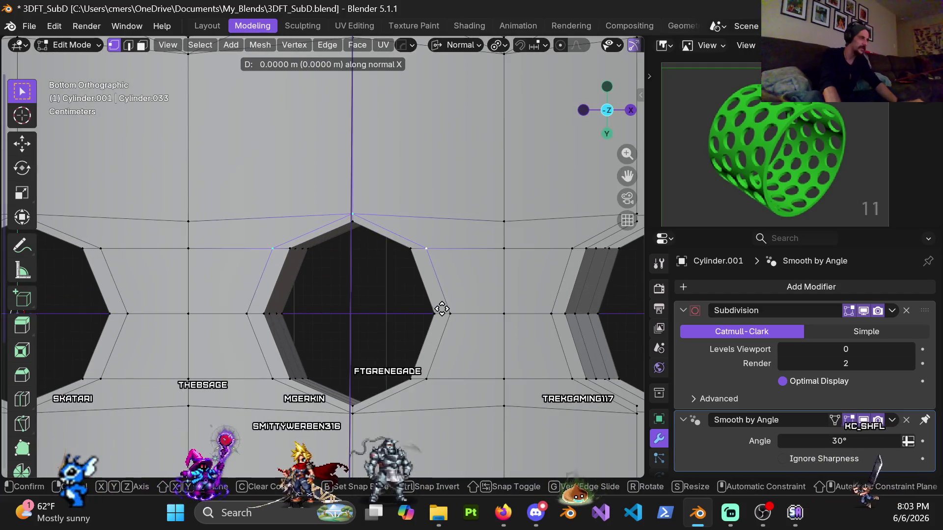
left_click(442, 301)
scroll(419, 320, "down", 2)
scroll(369, 270, "down", 4, "shift")
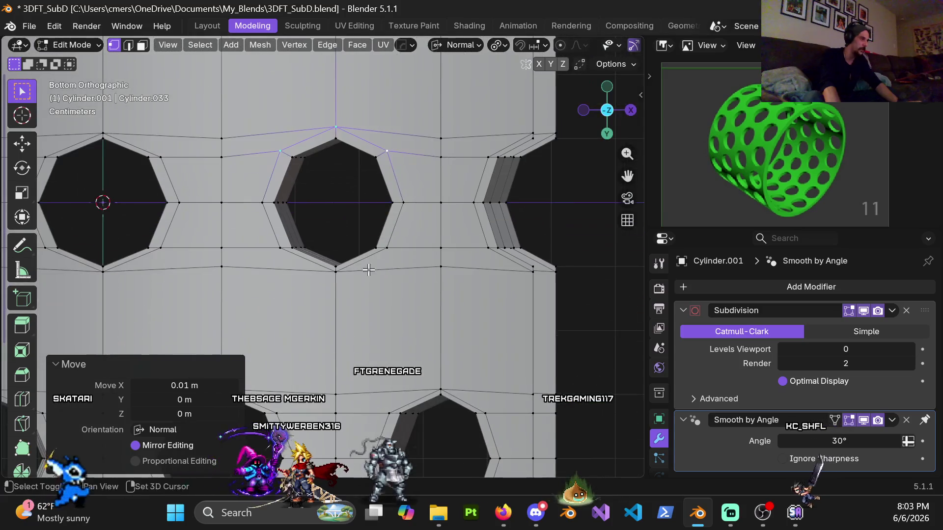
left_click(279, 250)
key("g")
key("Escape")
key("g")
key("x")
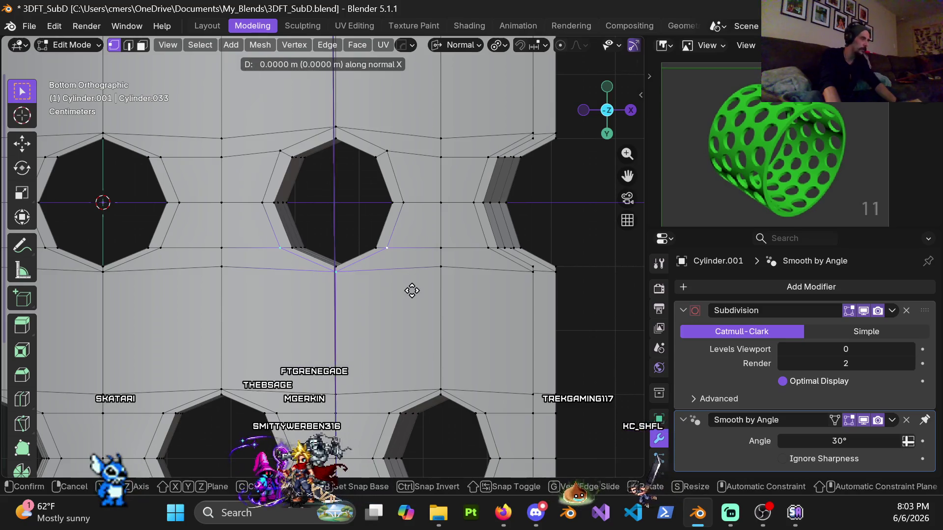
left_click(412, 287)
Step: Select the following hole's top two vertices and begin a normal move, then cancel it
middle_click_drag(223, 235, 311, 181, "shift")
left_click(312, 182)
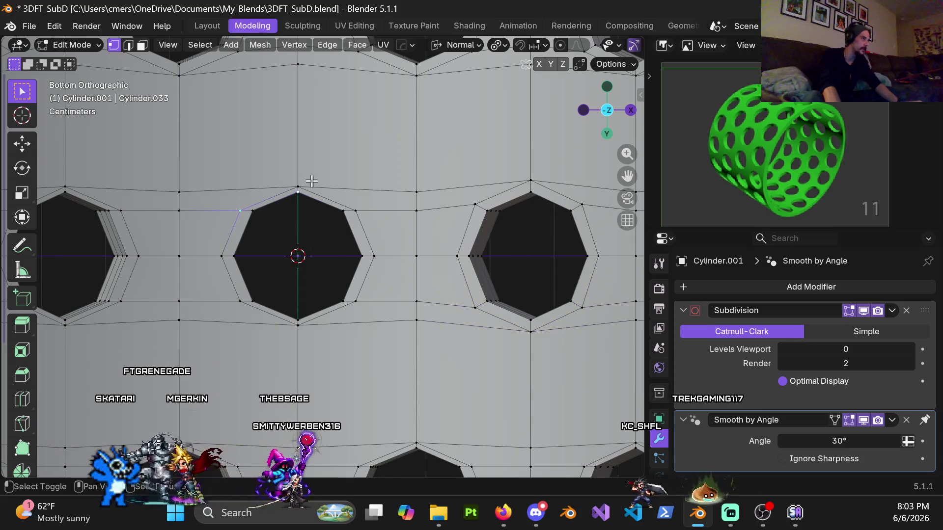
left_click(361, 197, "shift")
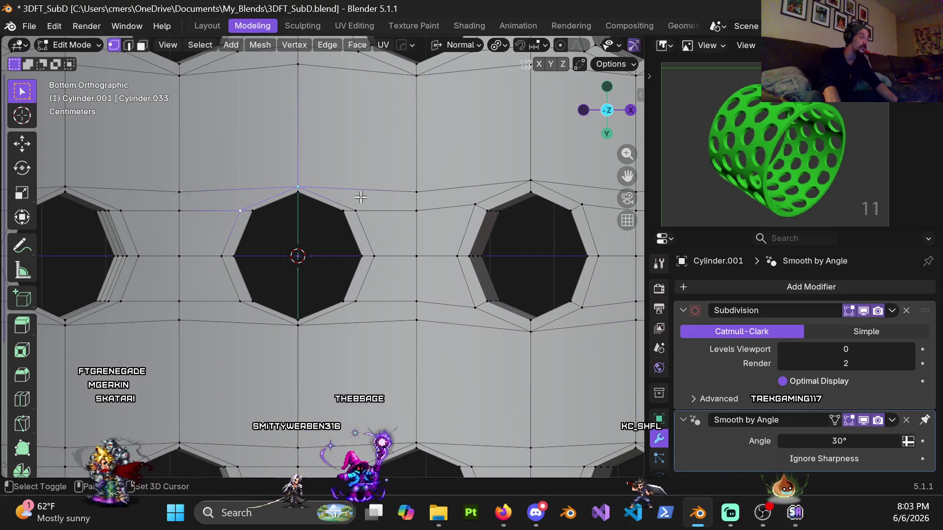
key("g")
key("x")
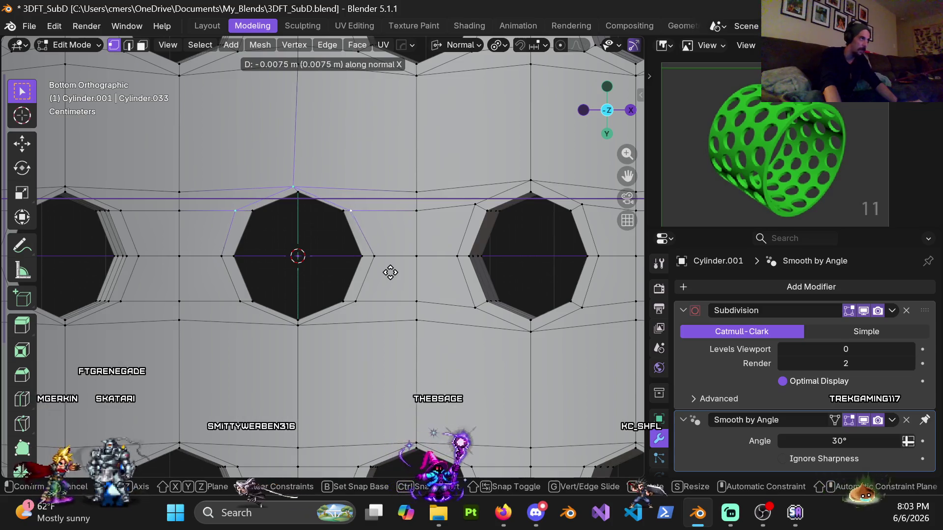
key("Escape")
middle_click_drag(304, 237, 334, 265, "shift")
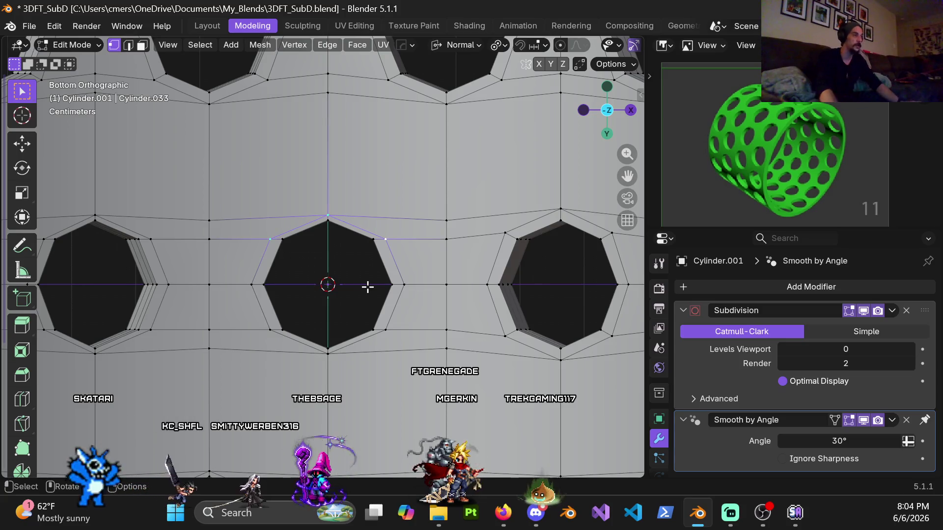
Step: Move the hole's top vertices 0.01 m outward along the normal Y axis
key("g")
key("z")
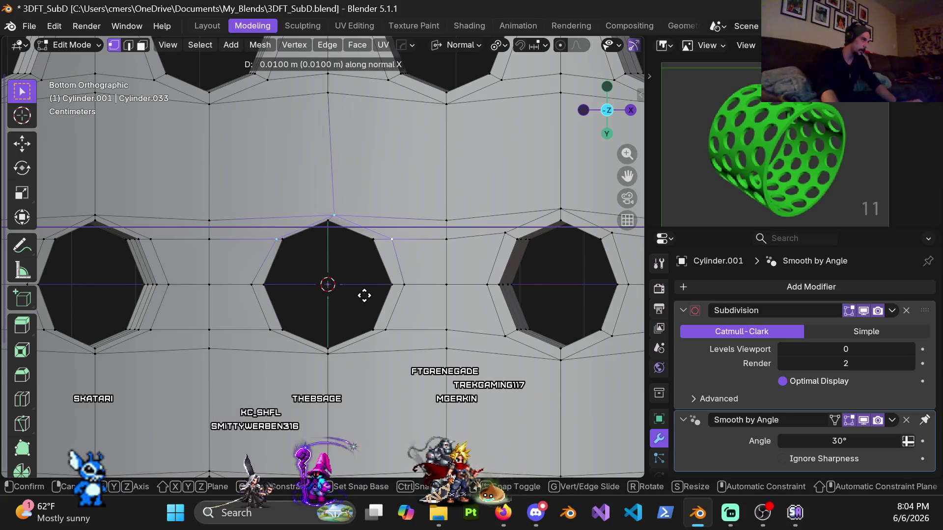
key("Escape")
mouse_move(364, 298)
middle_mouse_down("shift")
mouse_move(366, 274)
mouse_move(369, 281)
mouse_move(337, 282)
middle_mouse_up("shift")
scroll(368, 286, "up", 2)
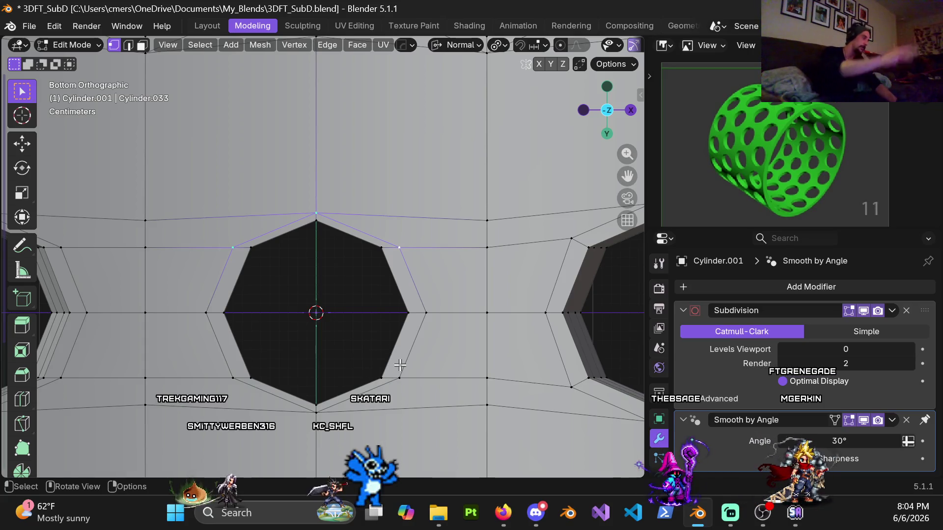
middle_click_drag(327, 307, 343, 308, "shift")
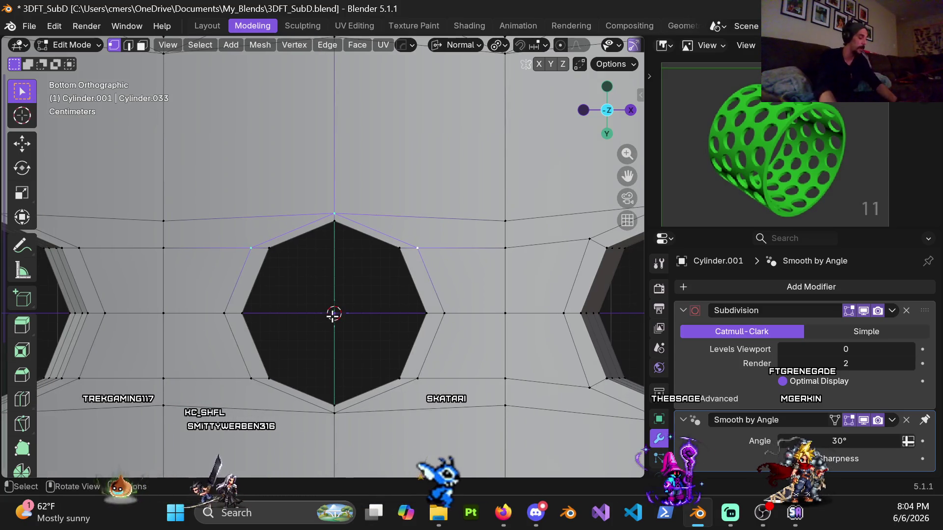
middle_click_drag(323, 322, 339, 316, "shift")
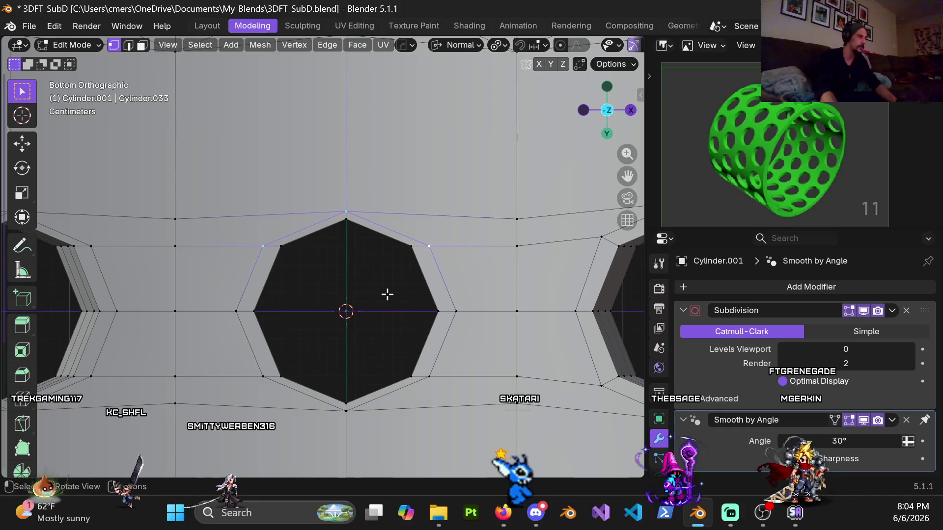
key("g")
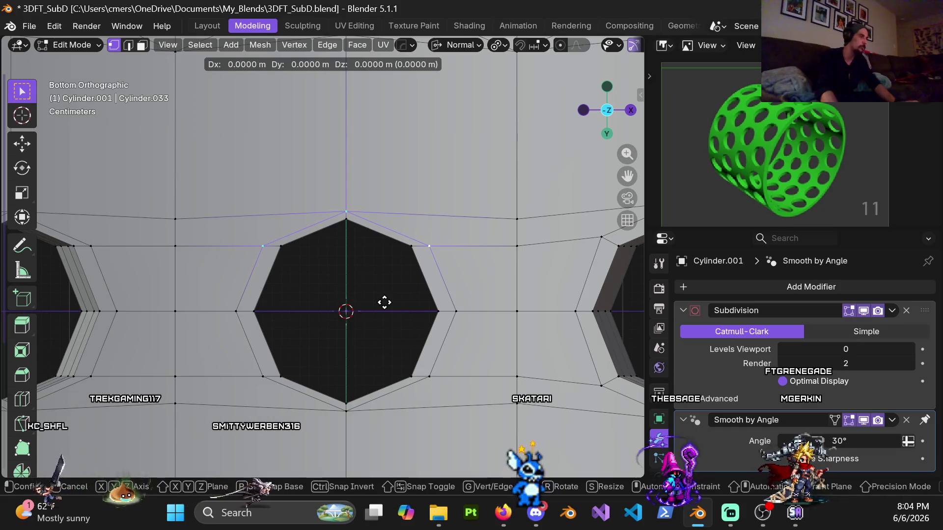
key("y")
key("y")
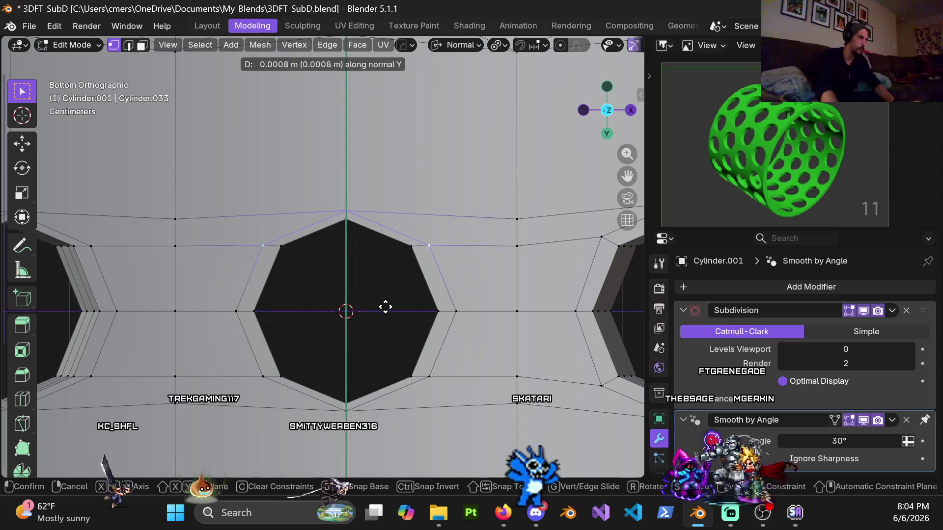
left_click(400, 359)
Step: Select the two lower vertices on the hole's bottom side
middle_click_drag(385, 331, 395, 203, "shift")
left_click(273, 248)
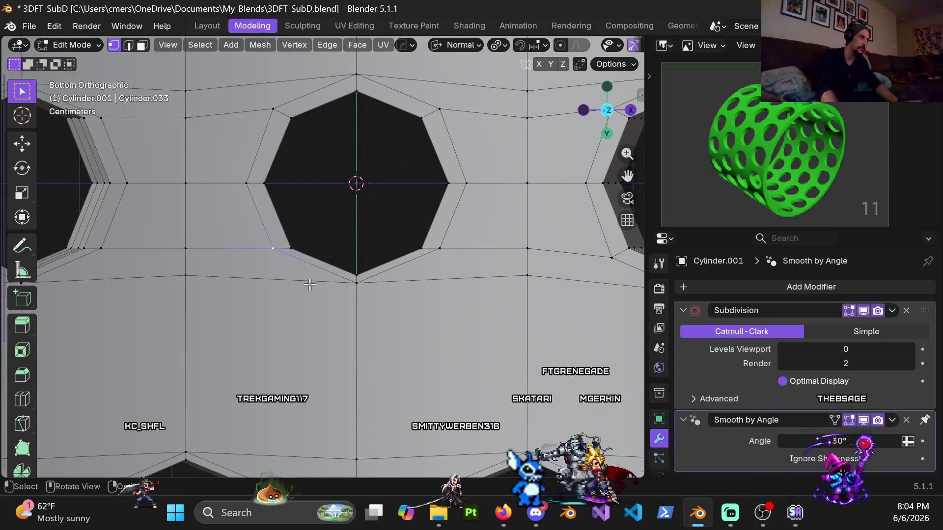
left_click(451, 254, "shift")
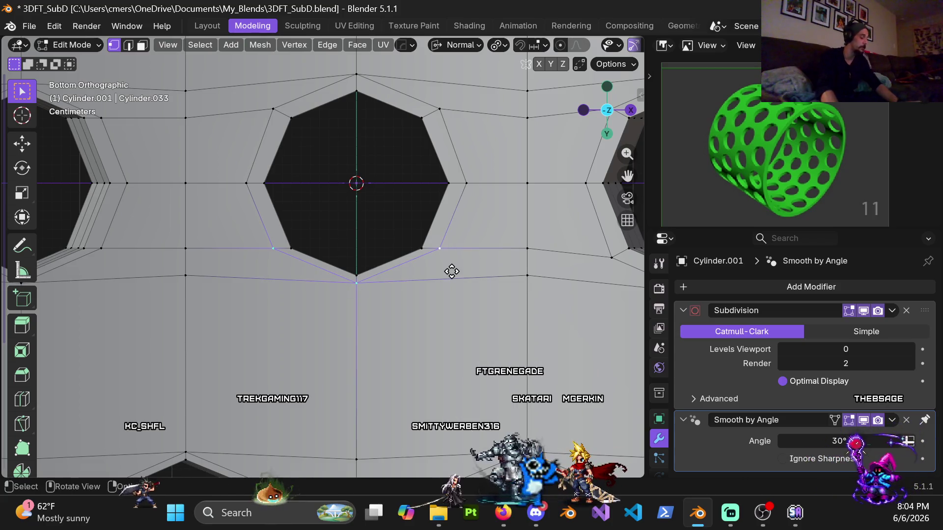